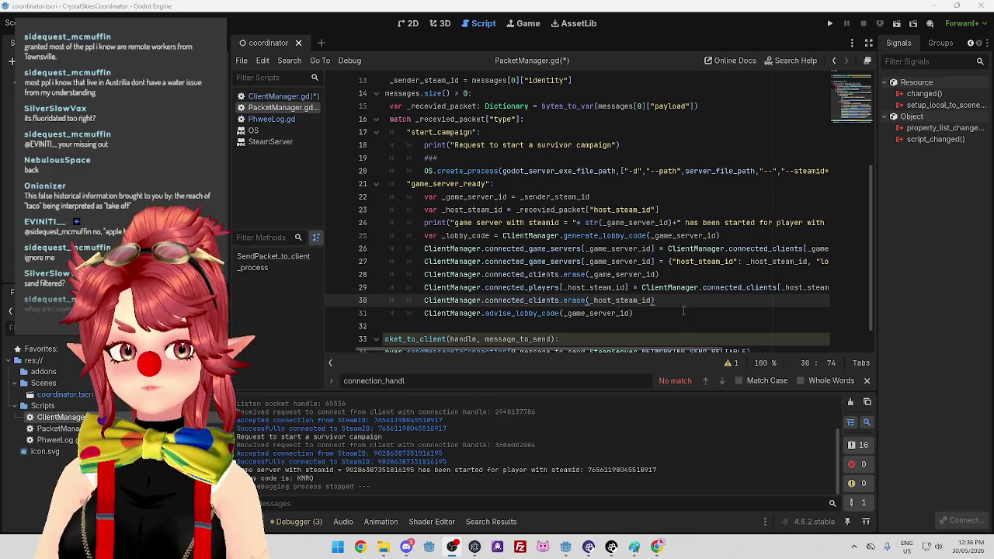
Scroll through the game_server_ready block in PacketManager.gd.
{"action": "mouse_move", "coordinate": [542, 350]}
{"action": "left_mouse_down"}
{"action": "mouse_move", "coordinate": [660, 350]}
{"action": "mouse_move", "coordinate": [440, 339]}
{"action": "left_mouse_up"}
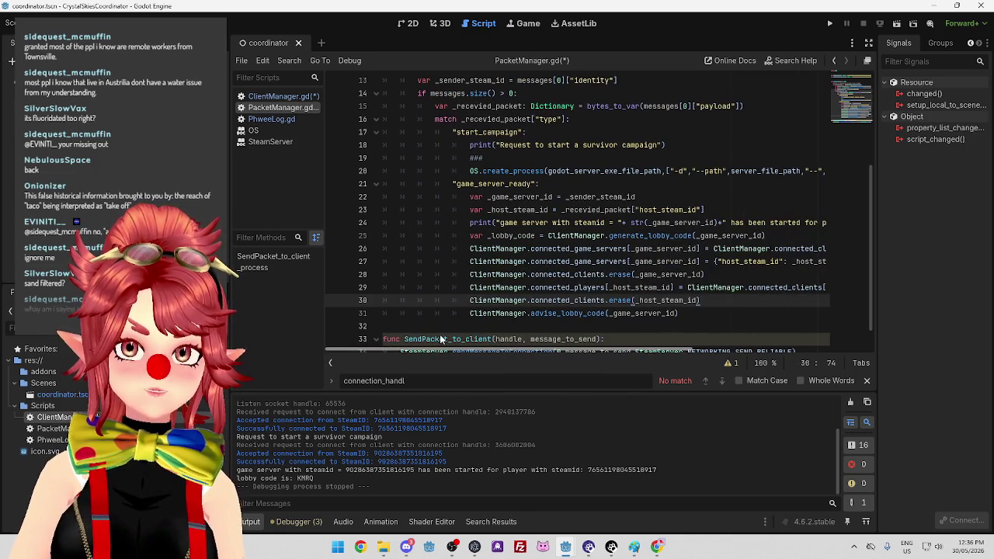
{"action": "mouse_move", "coordinate": [522, 350]}
{"action": "left_mouse_down"}
{"action": "mouse_move", "coordinate": [547, 352]}
{"action": "mouse_move", "coordinate": [463, 351]}
{"action": "left_mouse_up"}
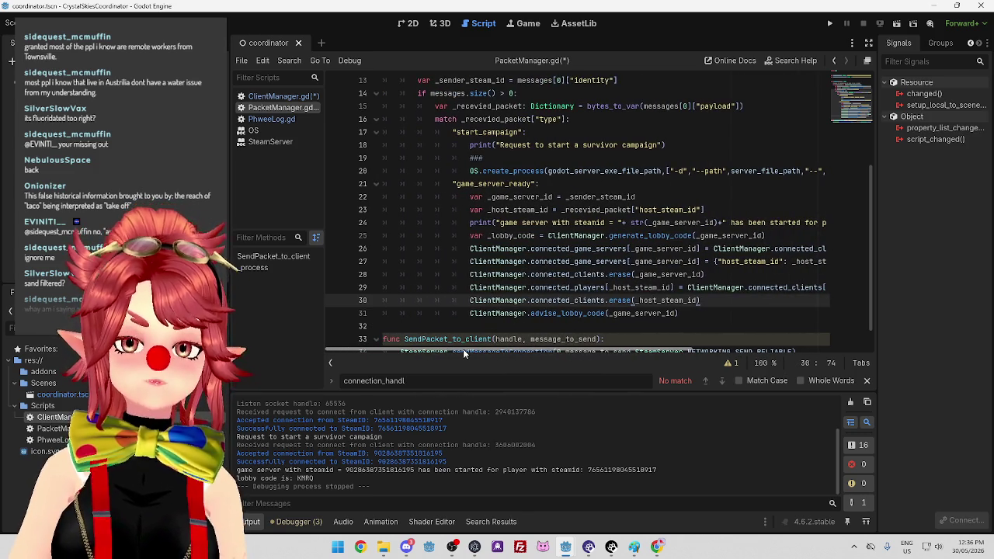
{"action": "mouse_move", "coordinate": [463, 348]}
{"action": "left_mouse_down"}
{"action": "mouse_move", "coordinate": [561, 350]}
{"action": "mouse_move", "coordinate": [474, 358]}
{"action": "mouse_move", "coordinate": [583, 369]}
{"action": "mouse_move", "coordinate": [484, 355]}
{"action": "mouse_move", "coordinate": [660, 364]}
{"action": "mouse_move", "coordinate": [581, 357]}
{"action": "mouse_move", "coordinate": [522, 370]}
{"action": "left_mouse_up"}
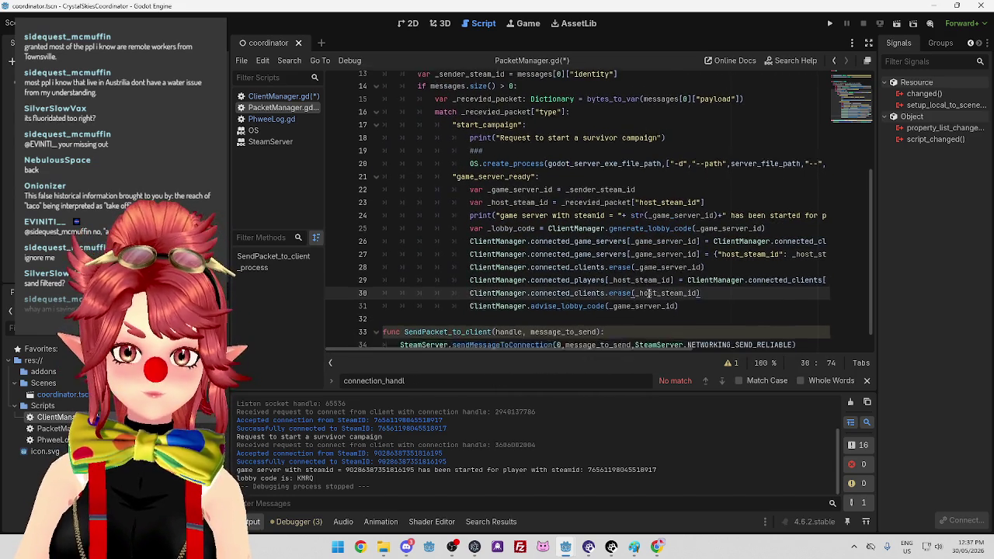
{"action": "scroll", "coordinate": [598, 318], "scroll_direction": "down", "scroll_amount": 1}
Inspect lines 29–31, then jump to the advise_lobby_code definition in ClientManager.gd.
{"action": "left_click", "coordinate": [670, 274]}
{"action": "left_click", "coordinate": [692, 287]}
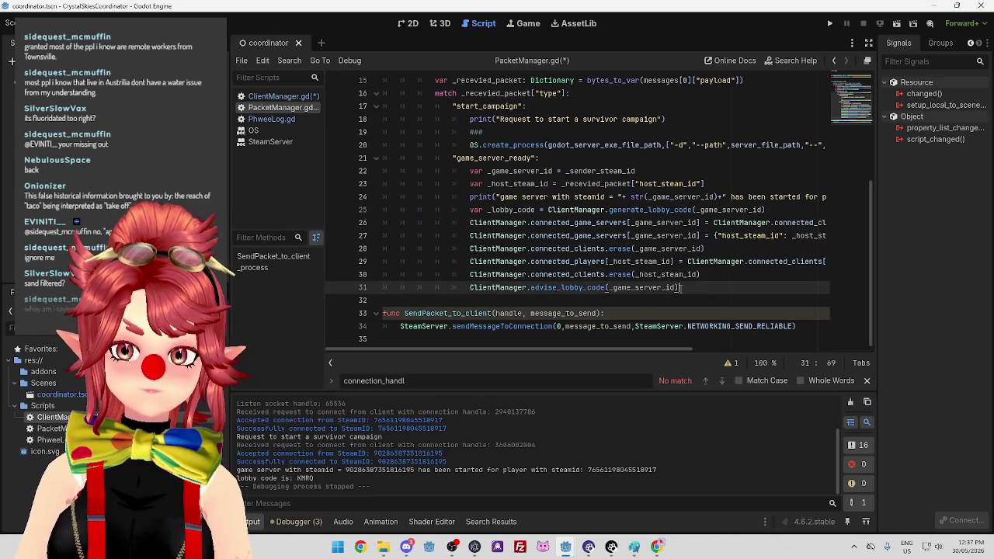
{"action": "left_click", "coordinate": [718, 264]}
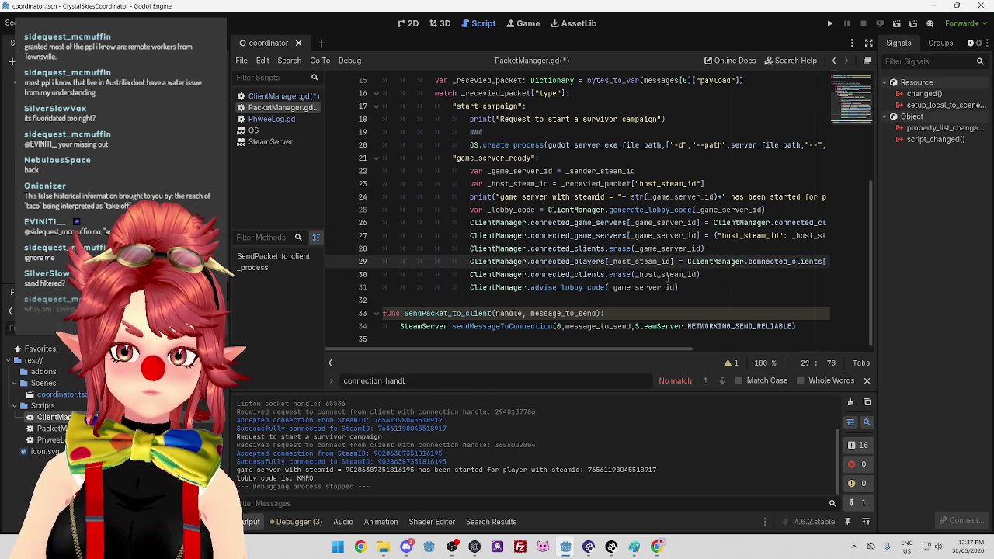
{"action": "left_click", "coordinate": [715, 274]}
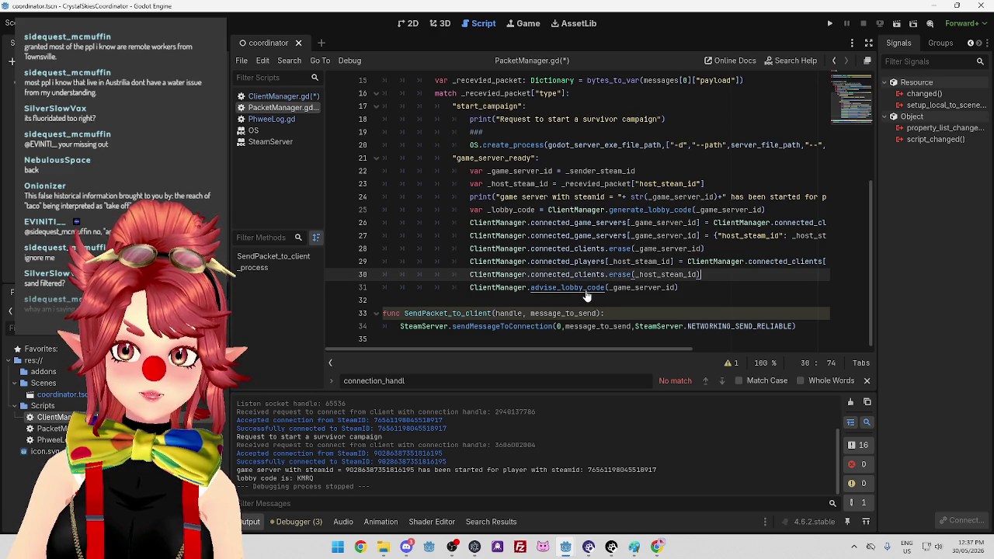
{"action": "left_click", "coordinate": [586, 293], "text": "ctrl"}
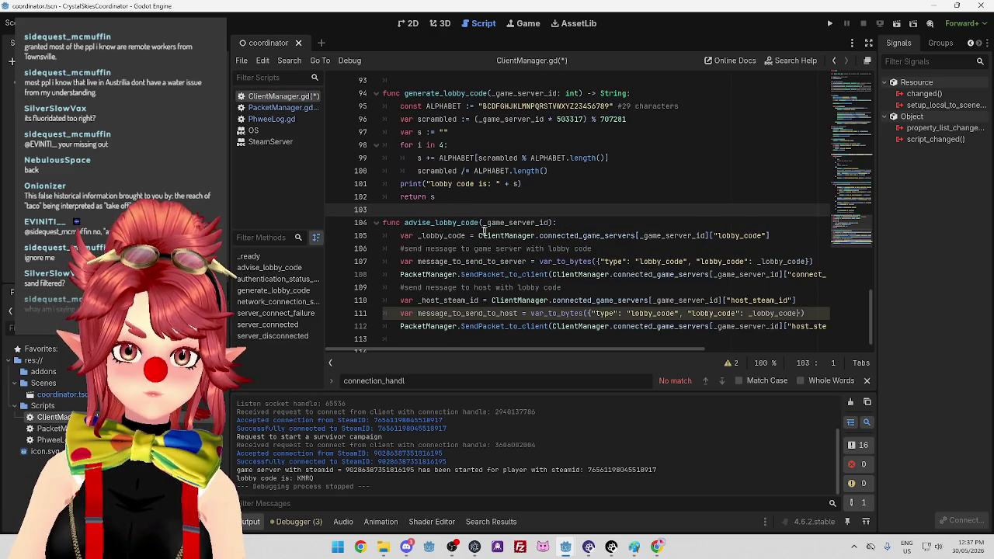
Examine the _lobby_code lookup and connected_game_servers lines 105–108 in advise_lobby_code.
{"action": "left_click", "coordinate": [736, 223]}
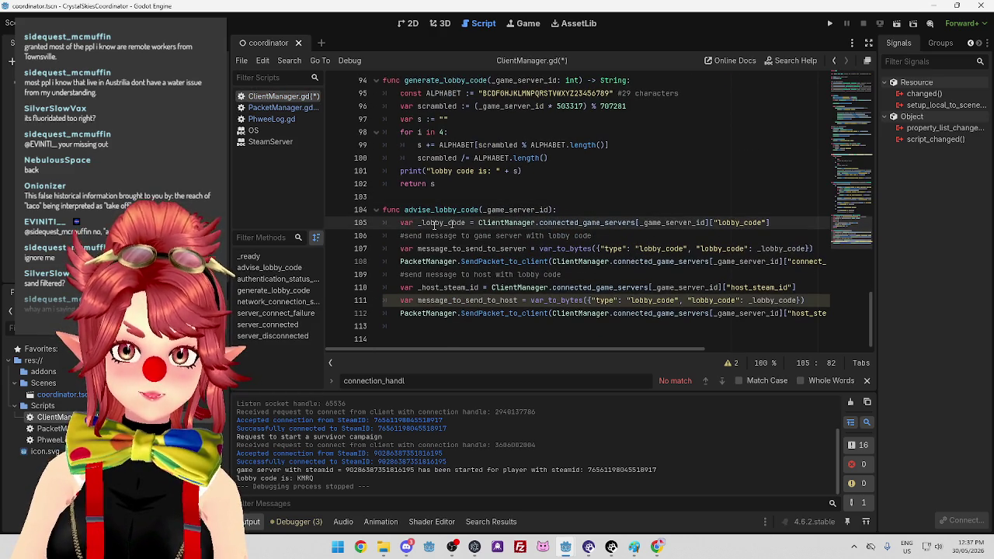
{"action": "left_click_drag", "start_coordinate": [639, 223], "coordinate": [665, 223]}
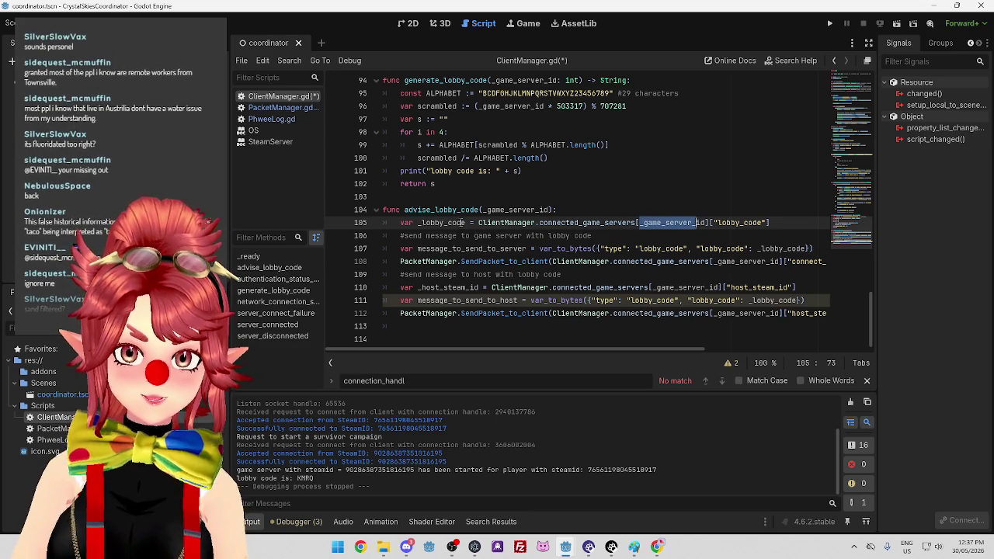
{"action": "left_click_drag", "start_coordinate": [456, 223], "coordinate": [470, 223]}
{"action": "left_click_drag", "start_coordinate": [650, 223], "coordinate": [703, 223]}
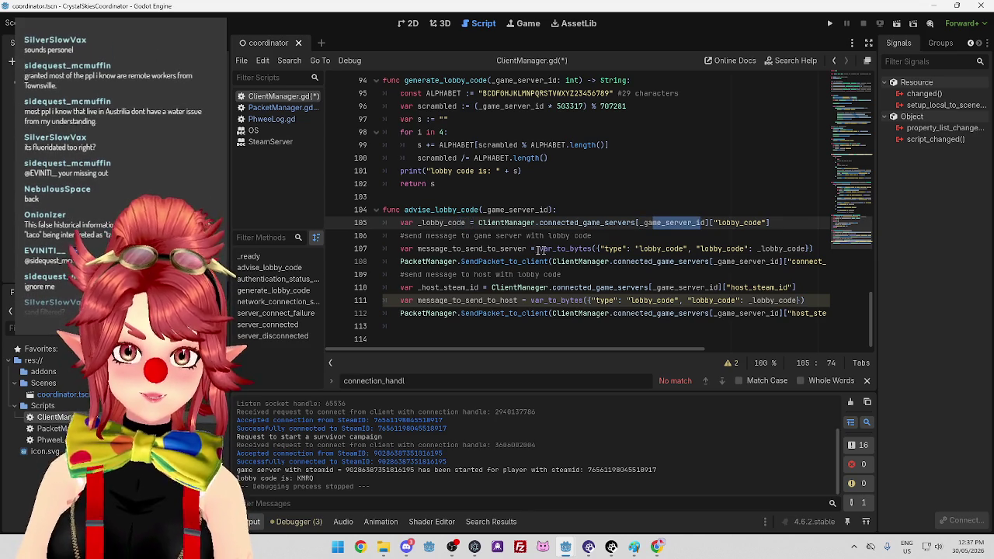
{"action": "left_click_drag", "start_coordinate": [505, 249], "coordinate": [527, 250]}
{"action": "mouse_move", "coordinate": [650, 250]}
{"action": "left_mouse_down"}
{"action": "mouse_move", "coordinate": [661, 249]}
{"action": "mouse_move", "coordinate": [651, 262]}
{"action": "mouse_move", "coordinate": [666, 262]}
{"action": "left_mouse_up"}
{"action": "mouse_move", "coordinate": [662, 349]}
{"action": "left_mouse_down"}
{"action": "mouse_move", "coordinate": [681, 353]}
{"action": "mouse_move", "coordinate": [626, 347]}
{"action": "mouse_move", "coordinate": [694, 341]}
{"action": "left_mouse_up"}
Try replacing the host send call's _game_server_id key with _host_steam_id, then undo it.
{"action": "left_click_drag", "start_coordinate": [655, 313], "coordinate": [704, 313]}
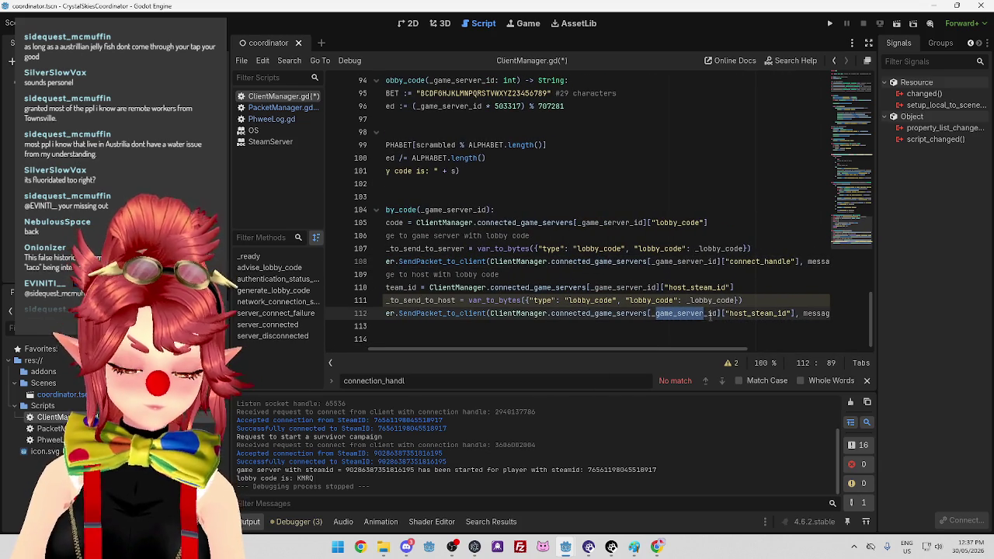
{"action": "type", "text": "_host"}
{"action": "key", "text": "Tab"}
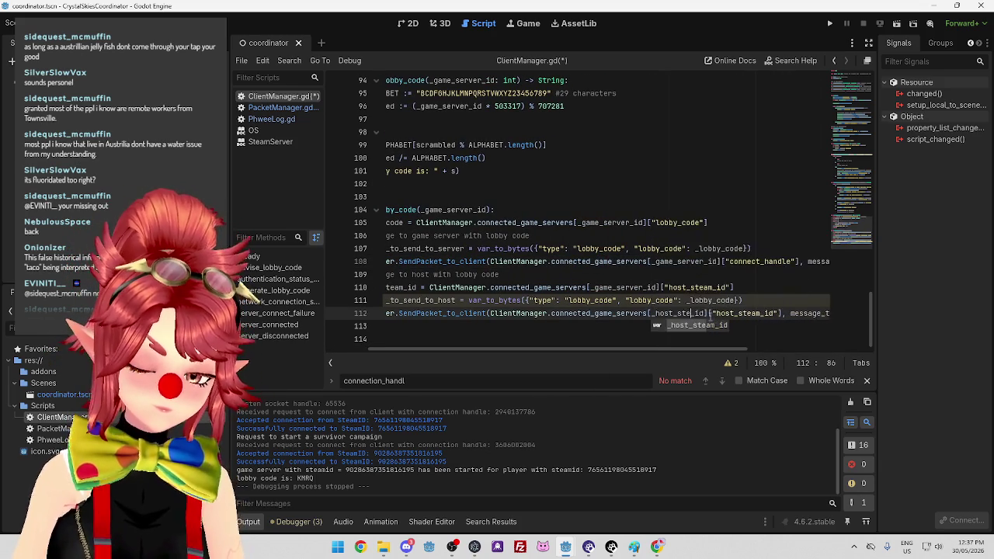
{"action": "left_click", "coordinate": [623, 300]}
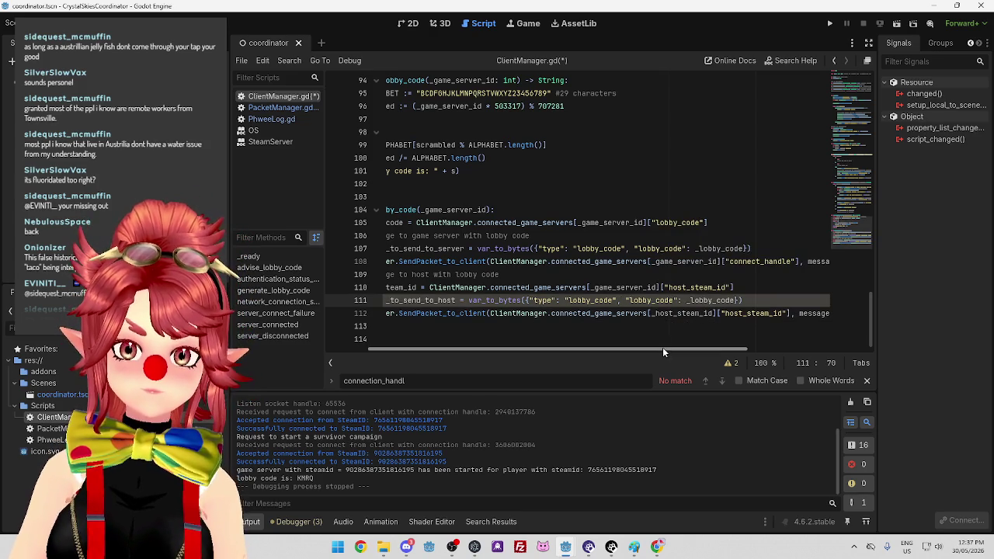
{"action": "left_click_drag", "start_coordinate": [693, 353], "coordinate": [712, 353]}
{"action": "key", "text": "ctrl+z"}
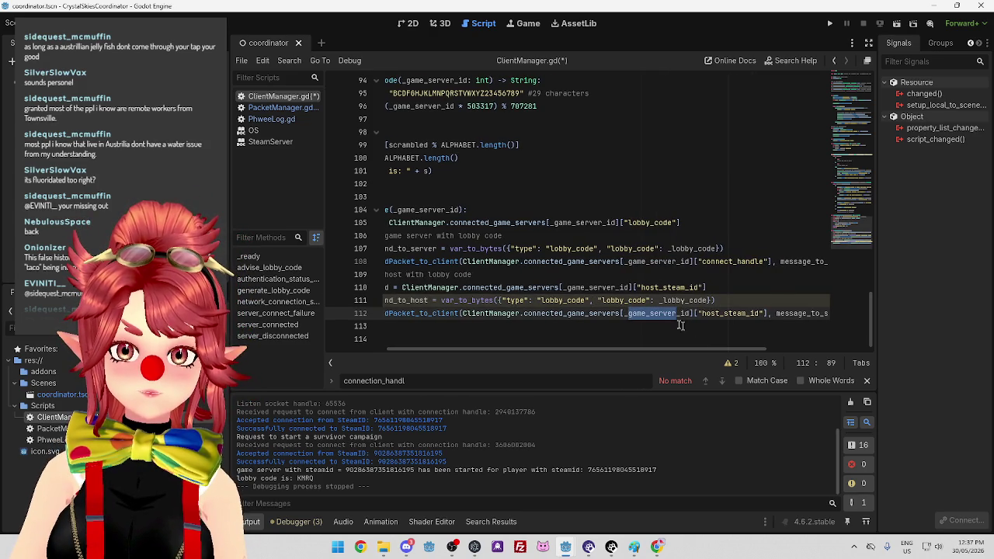
{"action": "key", "text": "ctrl+z"}
Insert a blank line after the _host_steam_id assignment on line 110.
{"action": "left_click_drag", "start_coordinate": [693, 346], "coordinate": [780, 351]}
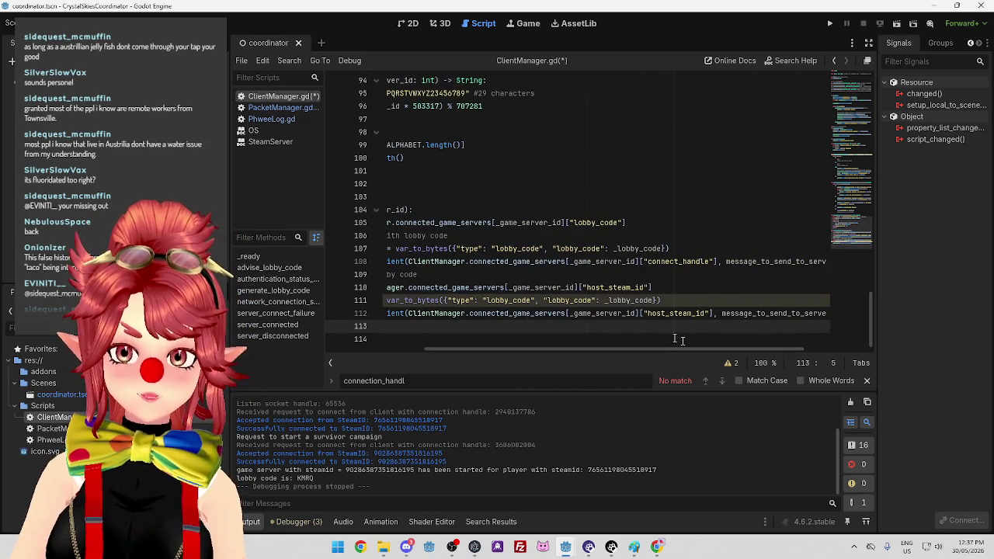
{"action": "mouse_move", "coordinate": [667, 349]}
{"action": "left_mouse_down"}
{"action": "mouse_move", "coordinate": [575, 333]}
{"action": "mouse_move", "coordinate": [678, 346]}
{"action": "left_mouse_up"}
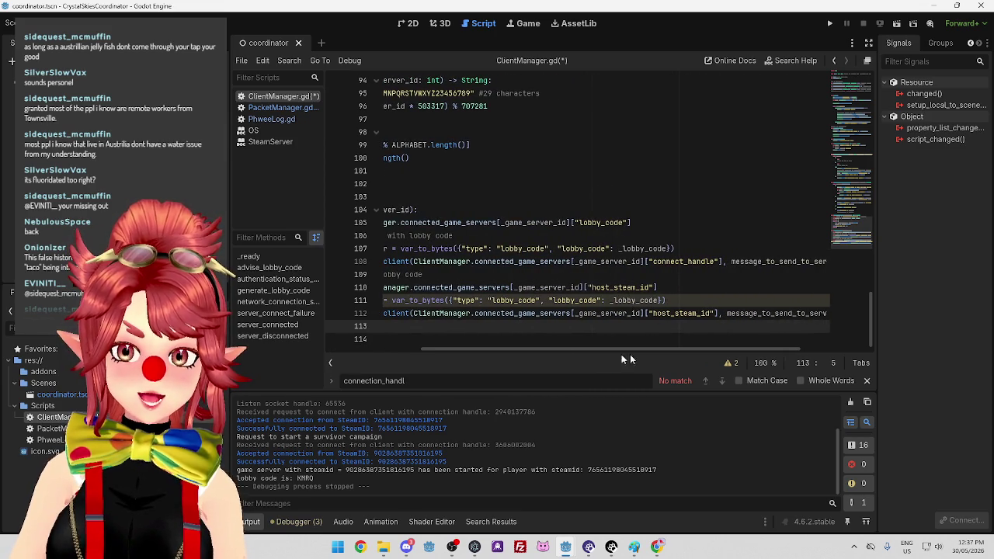
{"action": "left_click_drag", "start_coordinate": [485, 348], "coordinate": [391, 342]}
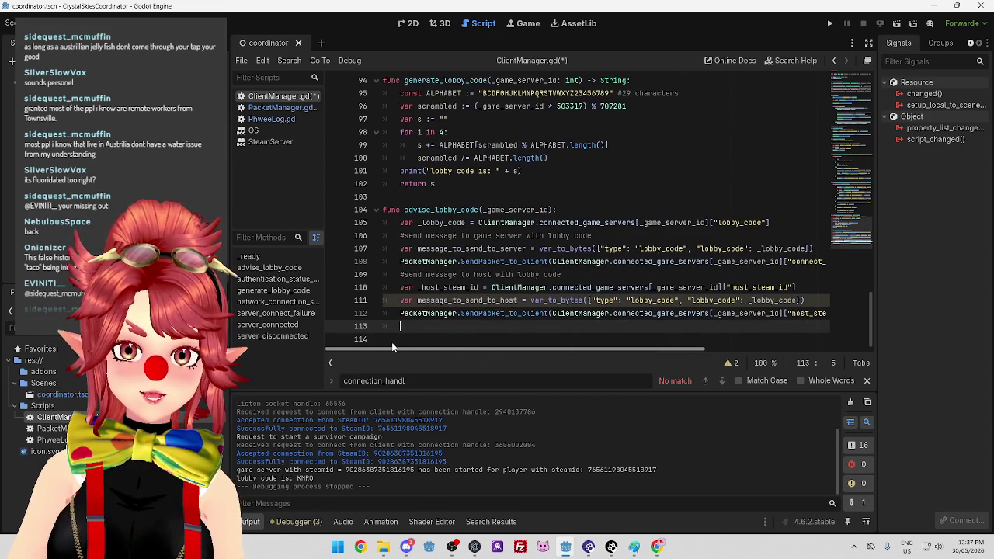
{"action": "left_click", "coordinate": [811, 286]}
{"action": "key", "text": "Return"}
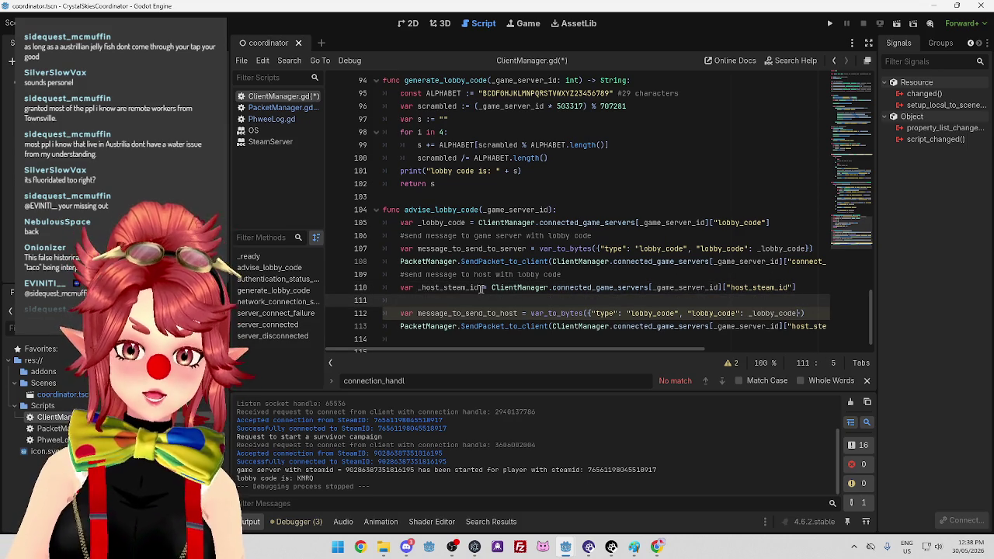
Declare var _host_connect_handle on line 111 using the pasted lookup expression.
{"action": "left_click_drag", "start_coordinate": [492, 287], "coordinate": [815, 287]}
{"action": "key", "text": "ctrl+c"}
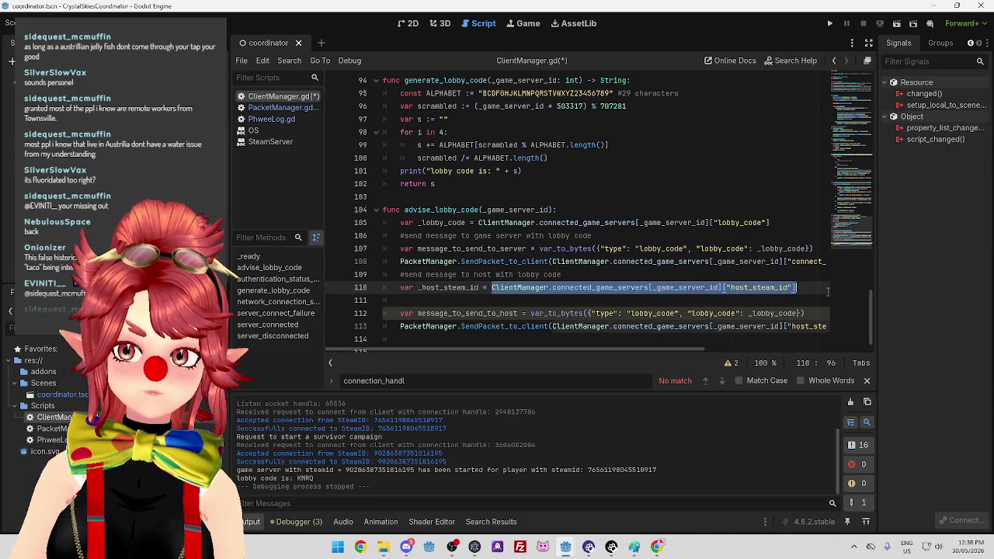
{"action": "left_click", "coordinate": [427, 300]}
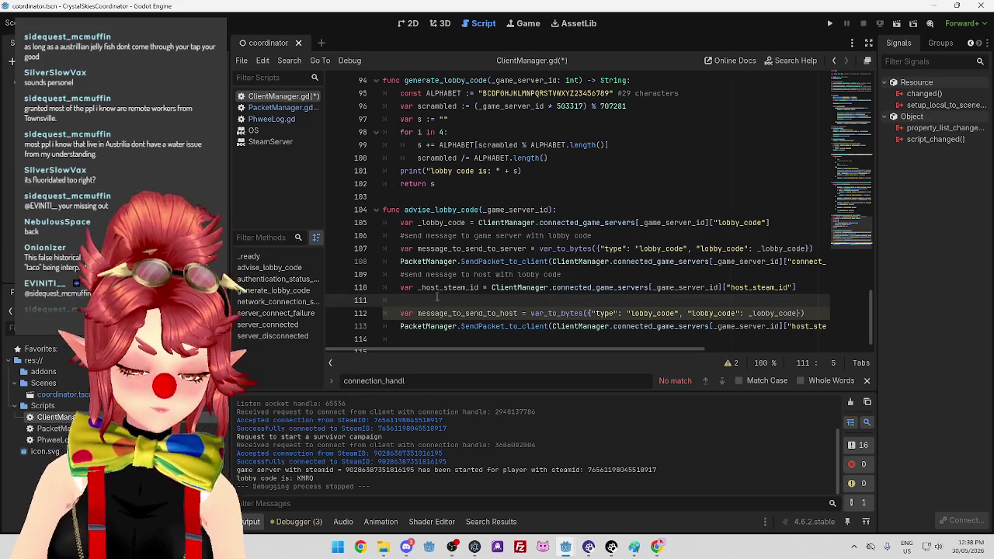
{"action": "type", "text": "var _host"}
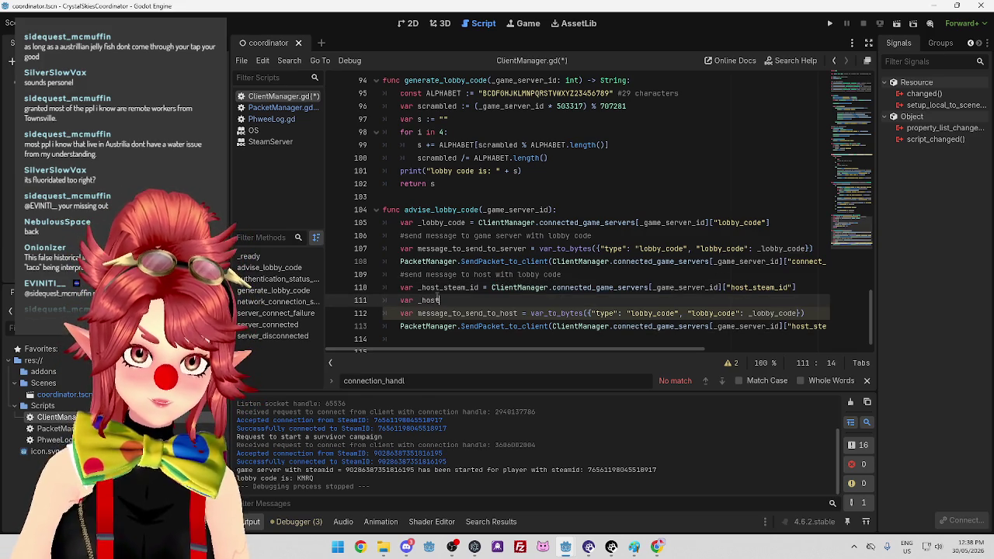
{"action": "type", "text": "_"}
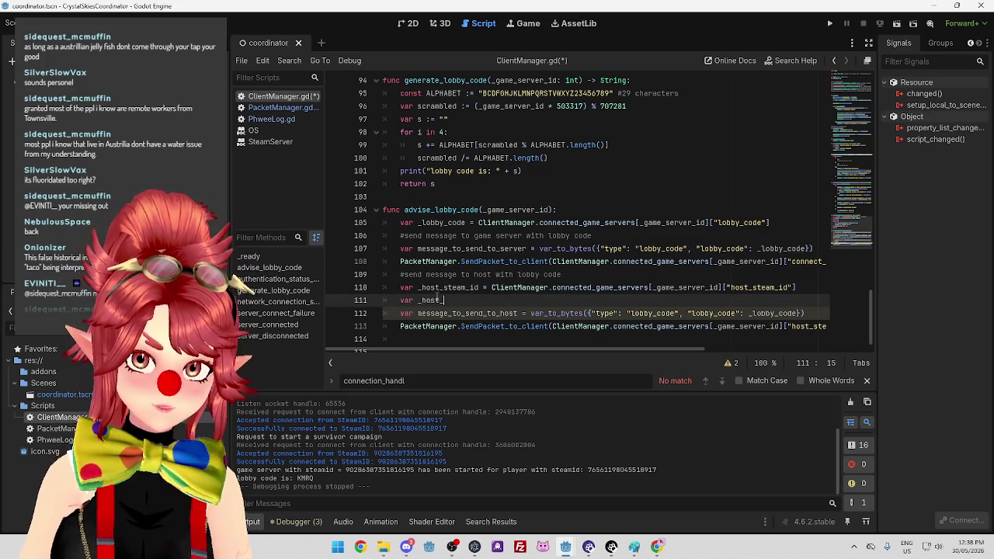
{"action": "type", "text": "connect_handle"}
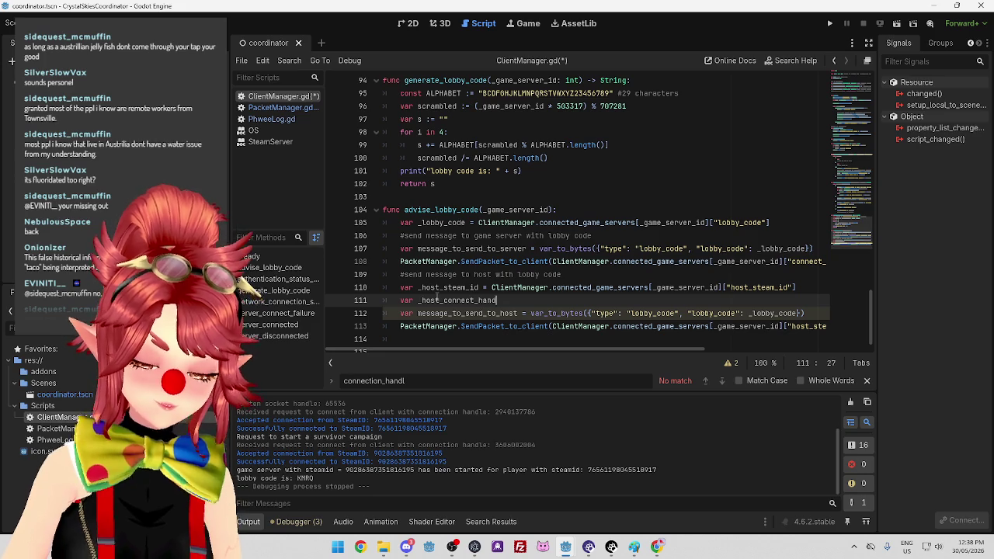
{"action": "key", "text": "ctrl+v"}
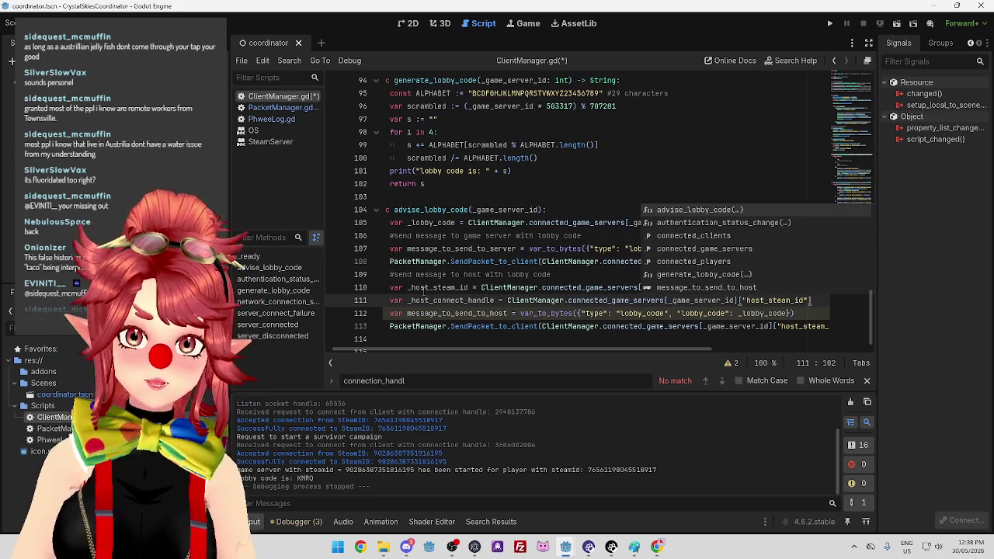
{"action": "left_click", "coordinate": [468, 274]}
{"action": "scroll", "coordinate": [499, 349], "scroll_direction": "left", "scroll_amount": 1}
{"action": "scroll", "coordinate": [468, 345], "scroll_direction": "right", "scroll_amount": 1}
{"action": "scroll", "coordinate": [472, 344], "scroll_direction": "left", "scroll_amount": 1}
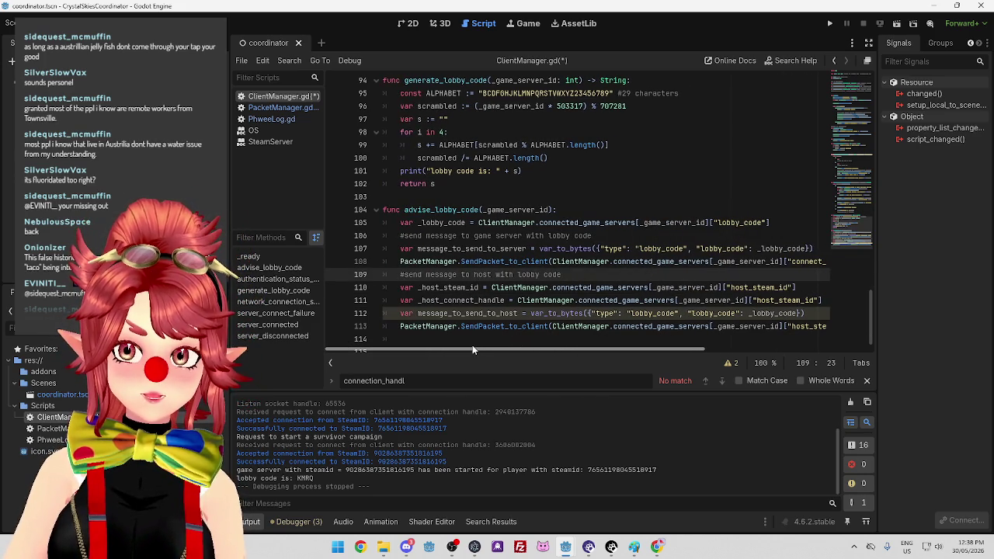
{"action": "scroll", "coordinate": [472, 345], "scroll_direction": "right", "scroll_amount": 2}
Change the lookup to connected_players keyed by _host_steam_id.
{"action": "left_click", "coordinate": [563, 300]}
{"action": "left_click_drag", "start_coordinate": [563, 300], "coordinate": [609, 300]}
{"action": "type", "text": "player"}
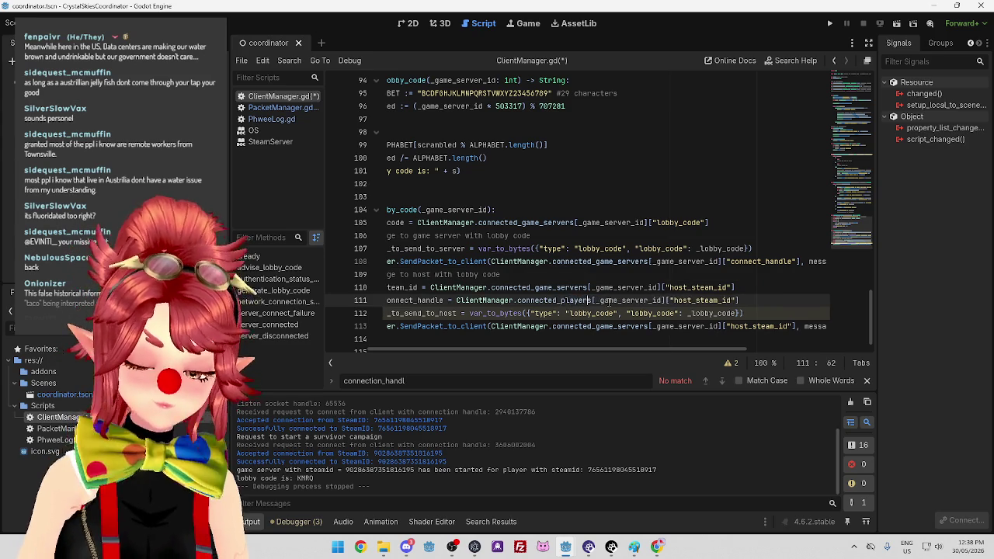
{"action": "left_click", "coordinate": [512, 288]}
{"action": "scroll", "coordinate": [535, 346], "scroll_direction": "left", "scroll_amount": 2}
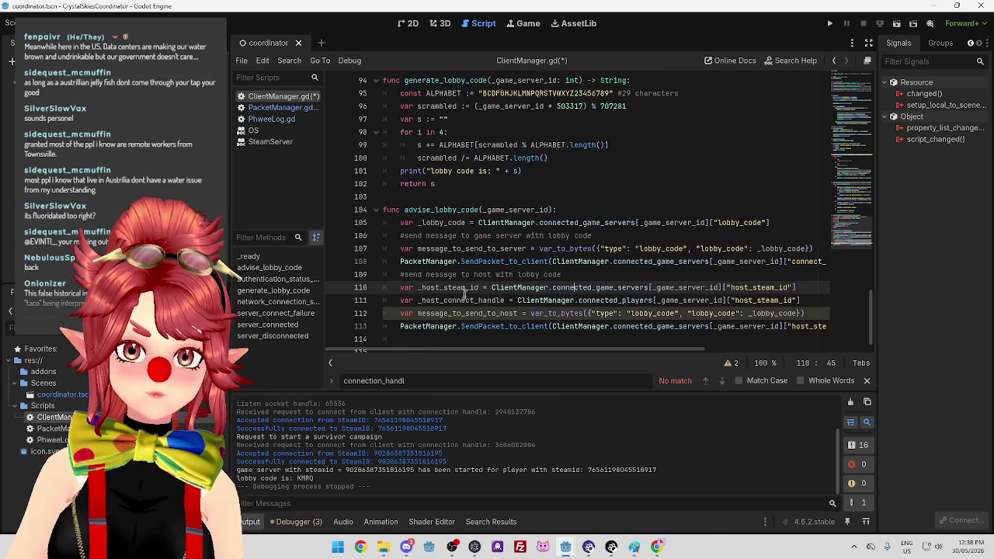
{"action": "left_click_drag", "start_coordinate": [418, 287], "coordinate": [479, 287]}
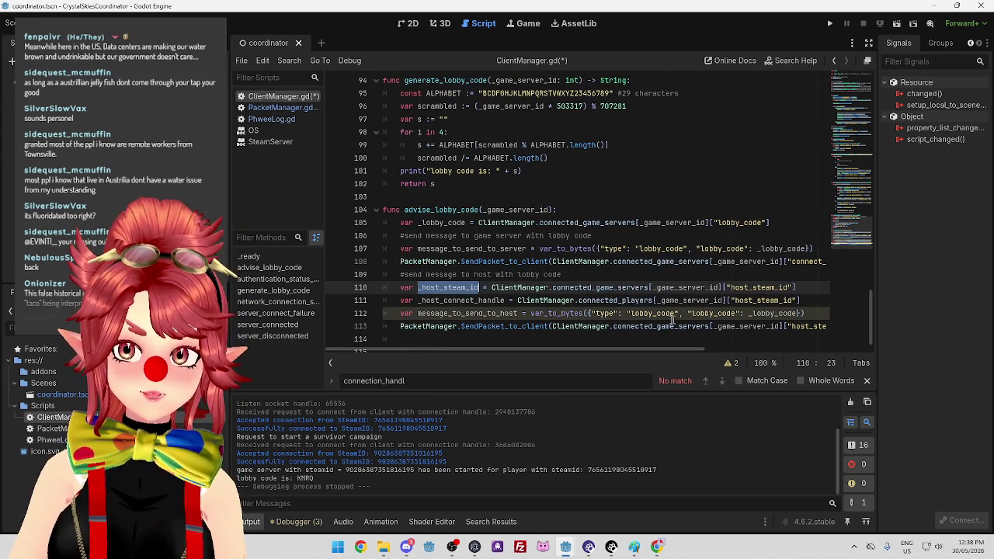
{"action": "key", "text": "ctrl+c"}
{"action": "double_click", "coordinate": [658, 301]}
{"action": "key", "text": "ctrl+v"}
Change the quoted lookup key to "connect_handle".
{"action": "left_click_drag", "start_coordinate": [730, 300], "coordinate": [790, 300]}
{"action": "type", "text": "connection_handle"}
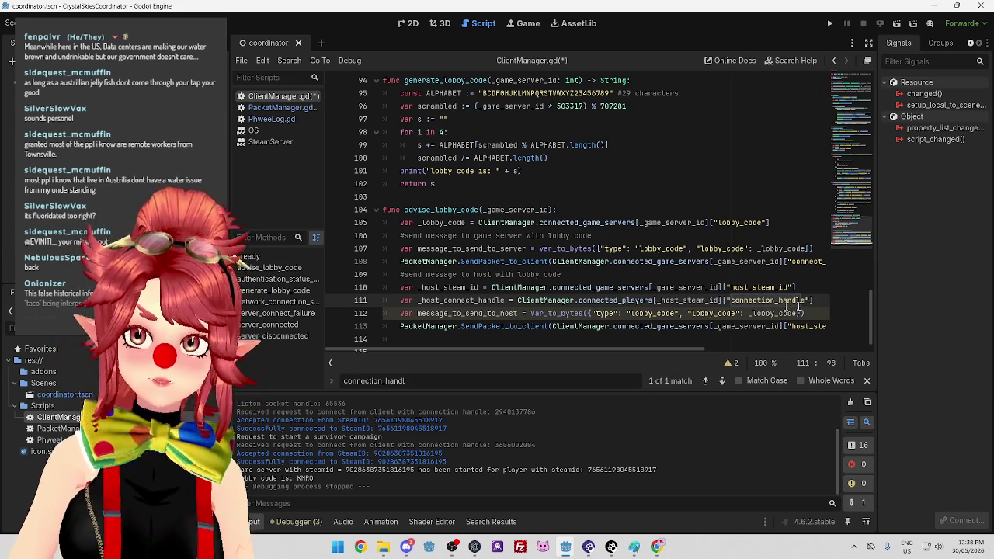
{"action": "left_click", "coordinate": [761, 300]}
{"action": "key", "text": "Delete"}
{"action": "key", "text": "Delete"}
{"action": "key", "text": "Delete"}
{"action": "key", "text": "Up"}
{"action": "key", "text": "Up"}
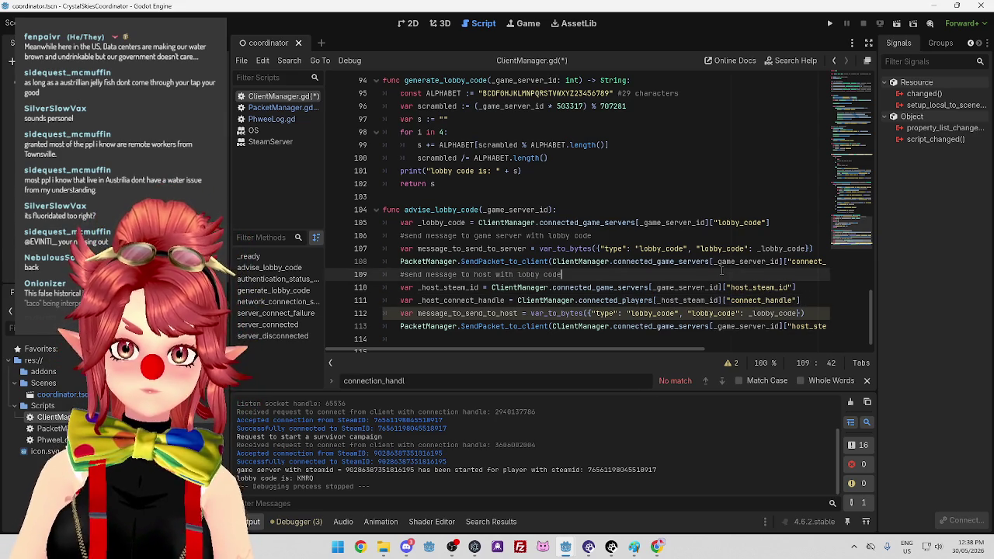
{"action": "mouse_move", "coordinate": [491, 351]}
{"action": "left_mouse_down"}
{"action": "mouse_move", "coordinate": [541, 351]}
{"action": "mouse_move", "coordinate": [500, 351]}
{"action": "left_mouse_up"}
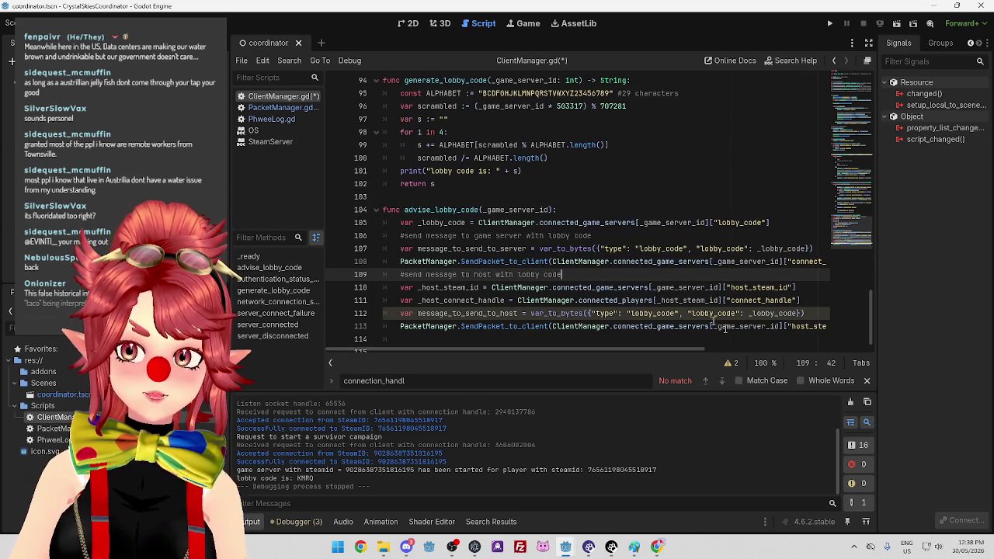
{"action": "mouse_move", "coordinate": [687, 351]}
{"action": "left_mouse_down"}
{"action": "mouse_move", "coordinate": [749, 346]}
{"action": "mouse_move", "coordinate": [681, 347]}
{"action": "left_mouse_up"}
Make _host_connect_handle the host packet's target on line 113 and save ClientManager.gd.
{"action": "left_click_drag", "start_coordinate": [418, 300], "coordinate": [505, 300]}
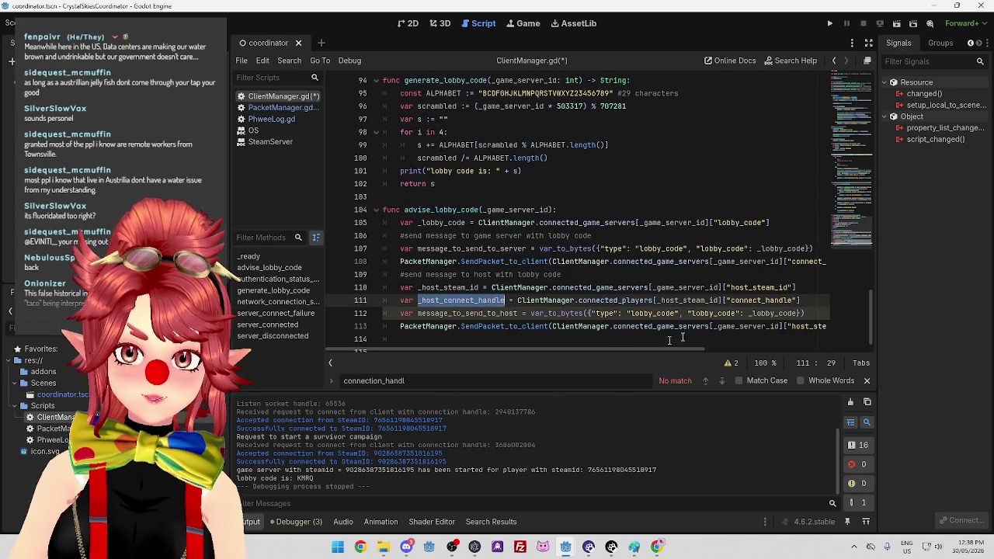
{"action": "mouse_move", "coordinate": [552, 326]}
{"action": "left_mouse_down"}
{"action": "mouse_move", "coordinate": [829, 329]}
{"action": "mouse_move", "coordinate": [689, 326]}
{"action": "mouse_move", "coordinate": [704, 326]}
{"action": "left_mouse_up"}
{"action": "key", "text": "ctrl+v"}
{"action": "left_click", "coordinate": [645, 327]}
{"action": "key", "text": "ctrl+s"}
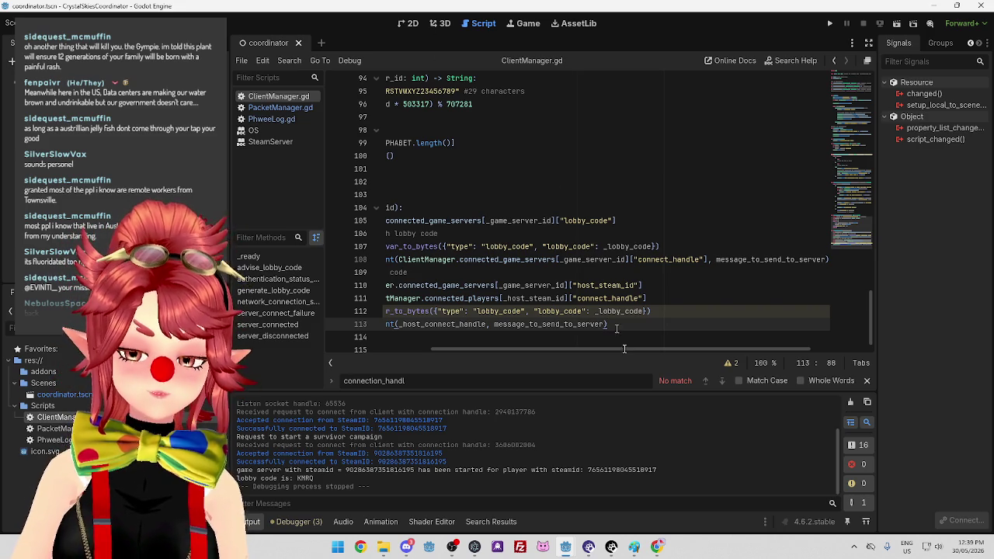
{"action": "left_click_drag", "start_coordinate": [625, 347], "coordinate": [495, 356]}
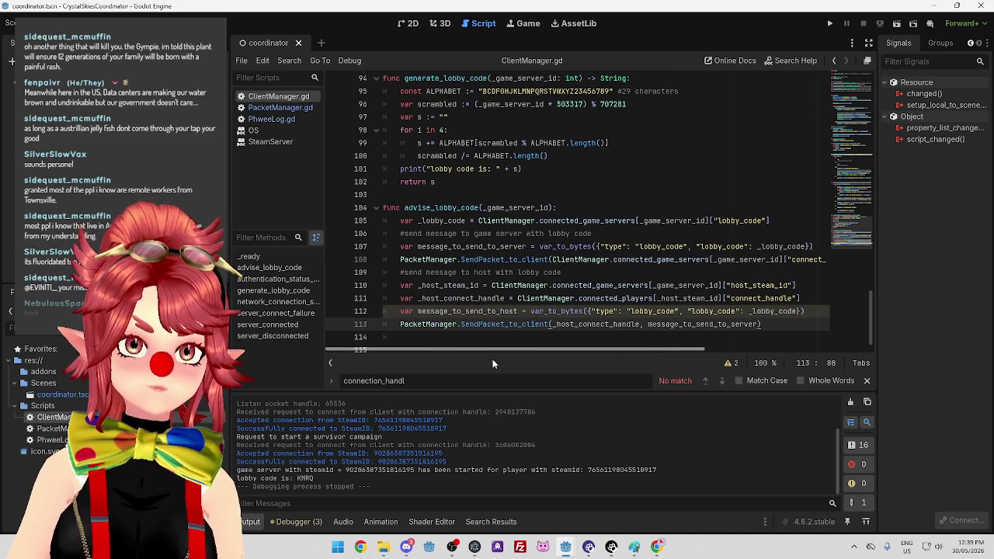
Leave the caret below the edited code and switch to Paint with Alt+Tab.
{"action": "scroll", "coordinate": [548, 274], "scroll_direction": "down", "scroll_amount": 1}
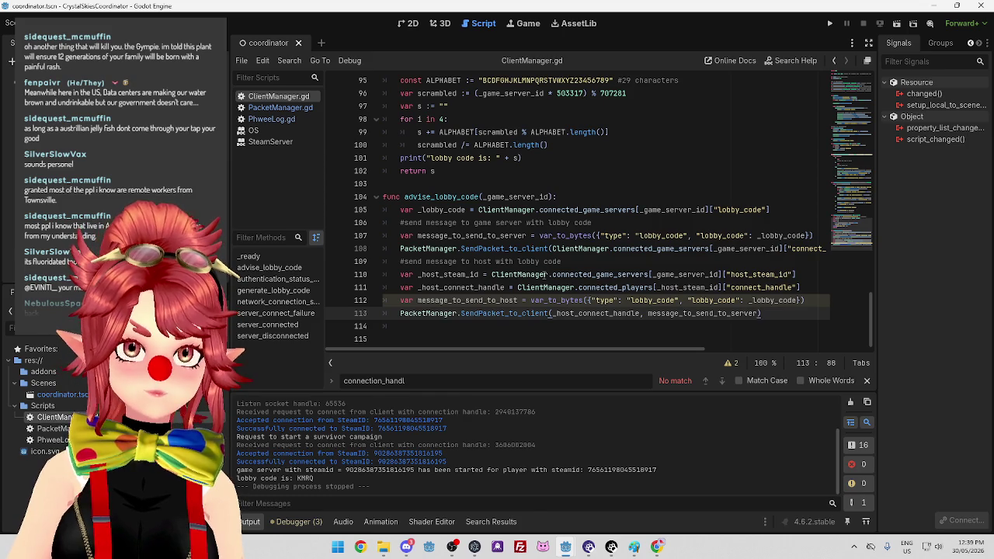
{"action": "left_click", "coordinate": [498, 335]}
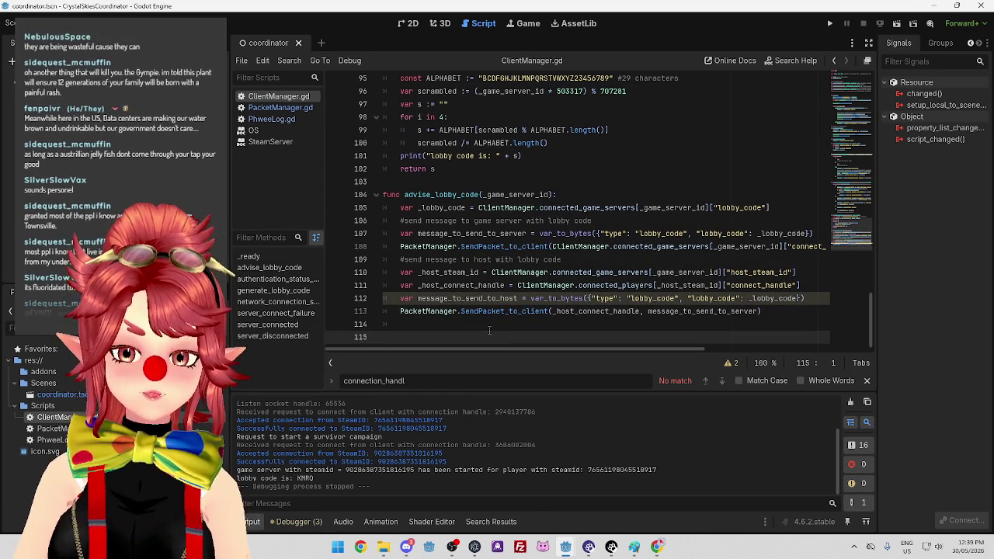
{"action": "left_click", "coordinate": [489, 326]}
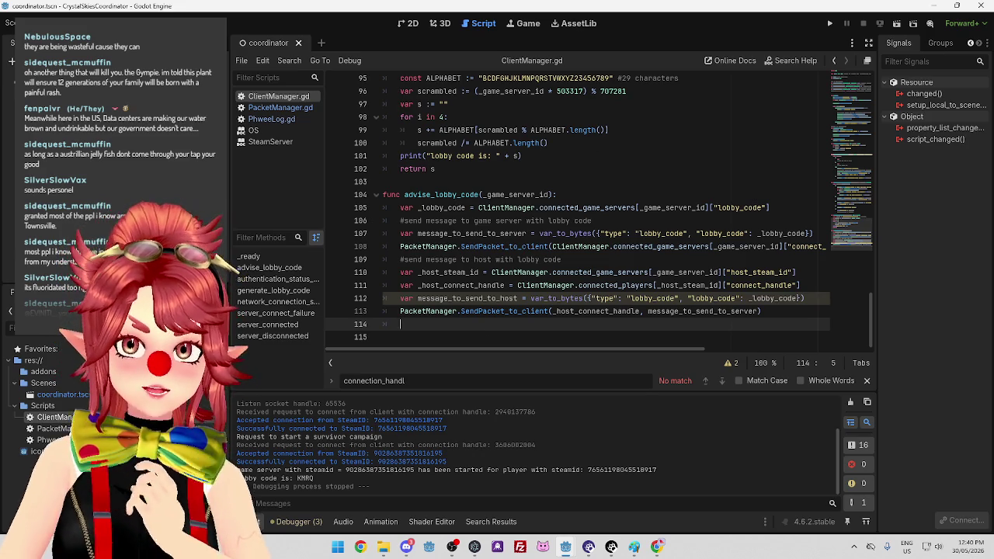
{"action": "key", "text": "alt+Tab"}
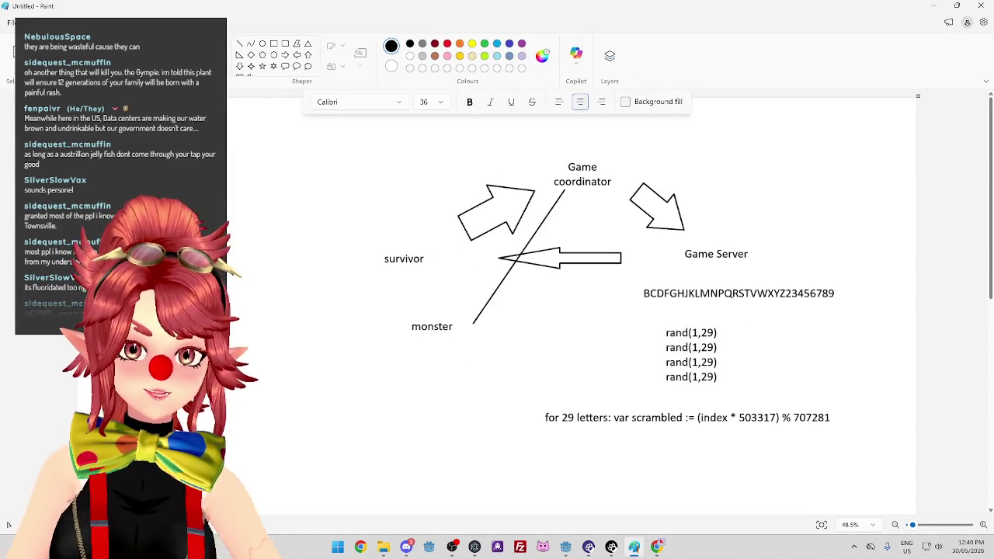
Cancel the new-file save prompt, then select and delete the entire coordinator diagram.
{"action": "left_click", "coordinate": [5, 23]}
{"action": "left_click", "coordinate": [47, 57]}
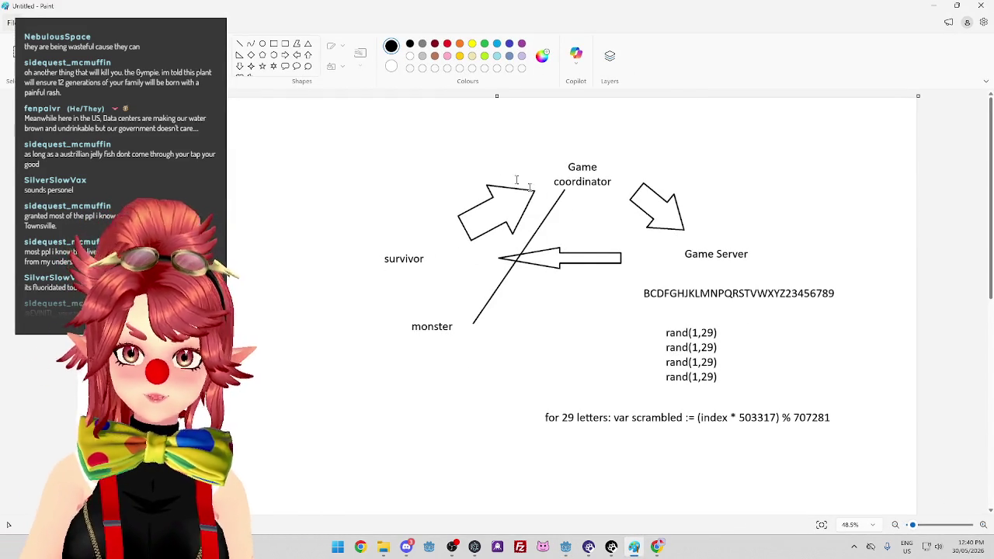
{"action": "left_click", "coordinate": [553, 302]}
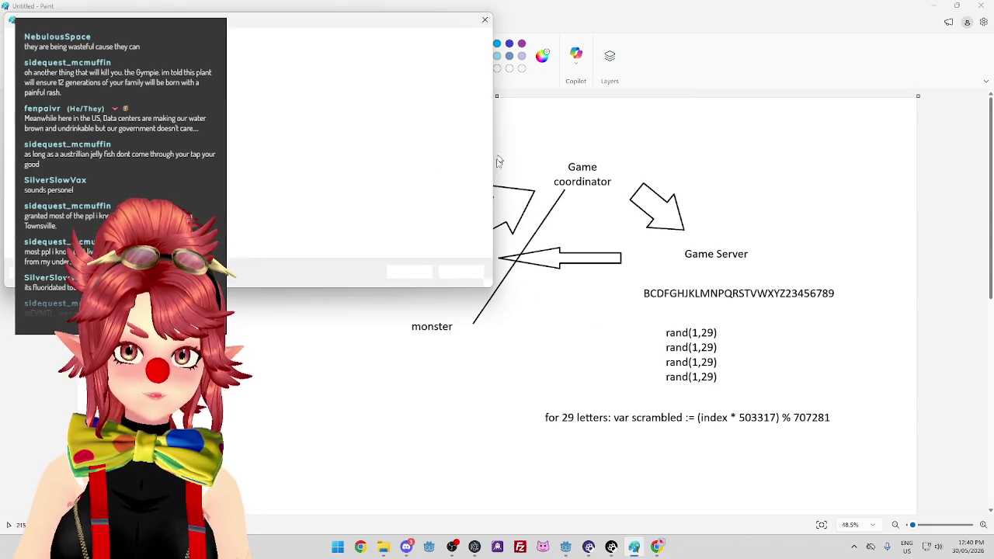
{"action": "left_click", "coordinate": [466, 273]}
{"action": "left_click", "coordinate": [17, 53]}
{"action": "mouse_move", "coordinate": [340, 129]}
{"action": "left_mouse_down"}
{"action": "mouse_move", "coordinate": [626, 339]}
{"action": "mouse_move", "coordinate": [887, 475]}
{"action": "left_mouse_up"}
{"action": "key", "text": "Delete"}
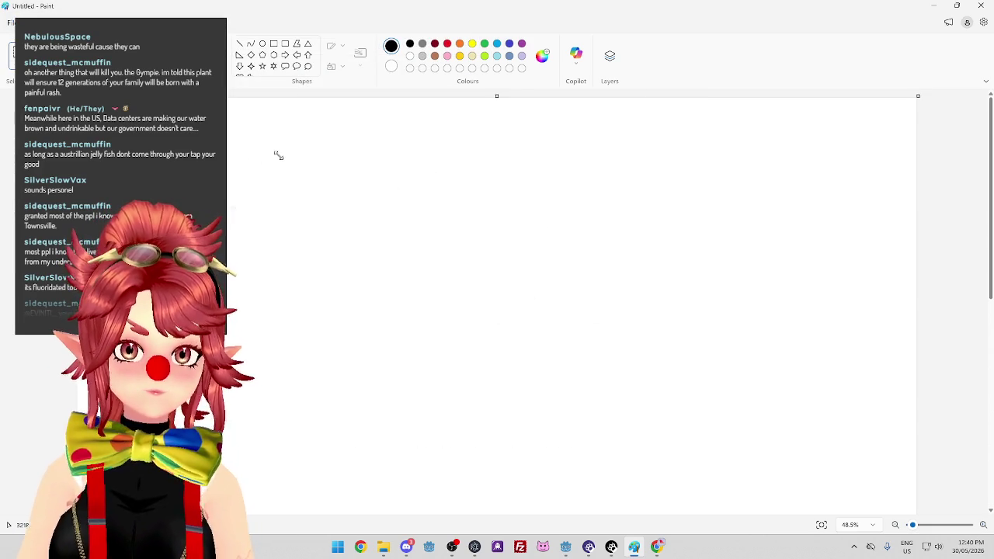
Choose the brush tool with light blue as the colour.
{"action": "left_click", "coordinate": [276, 44]}
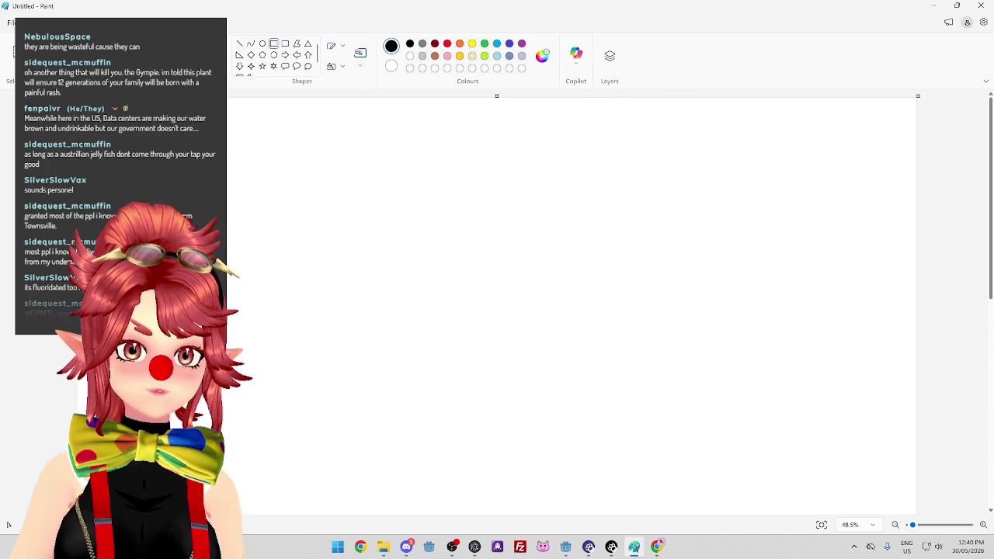
{"action": "left_click", "coordinate": [17, 51]}
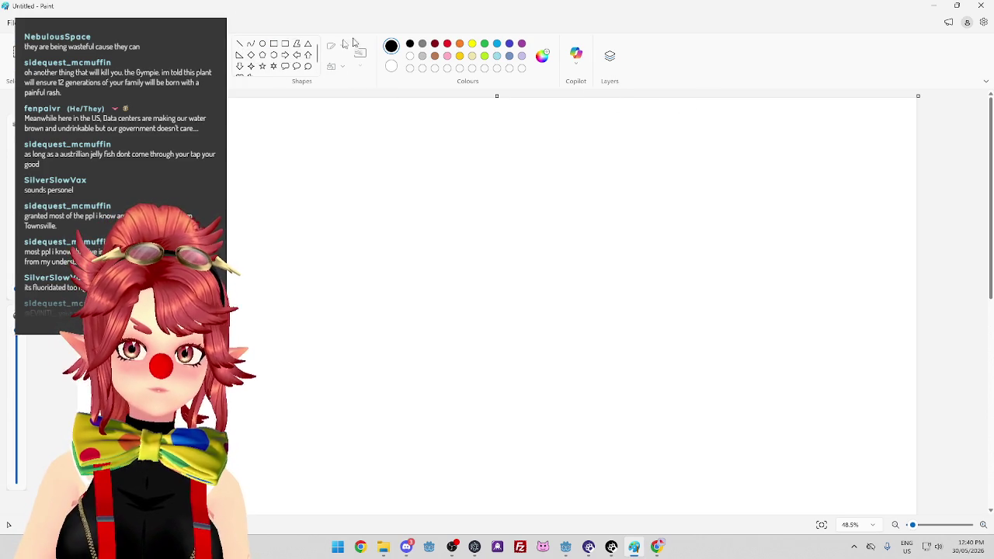
{"action": "left_click", "coordinate": [497, 45]}
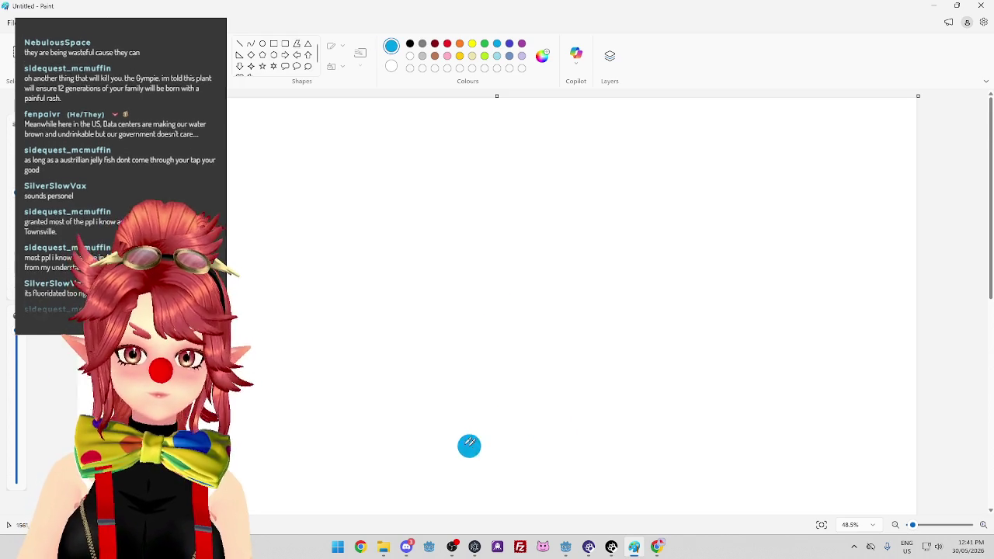
Paint a blue pond along the bottom with green reeds above it.
{"action": "mouse_move", "coordinate": [505, 453]}
{"action": "left_mouse_down"}
{"action": "mouse_move", "coordinate": [701, 439]}
{"action": "mouse_move", "coordinate": [660, 479]}
{"action": "mouse_move", "coordinate": [685, 466]}
{"action": "mouse_move", "coordinate": [487, 463]}
{"action": "left_mouse_up"}
{"action": "left_click", "coordinate": [485, 45]}
{"action": "mouse_move", "coordinate": [868, 419]}
{"action": "left_mouse_down"}
{"action": "mouse_move", "coordinate": [897, 392]}
{"action": "mouse_move", "coordinate": [902, 400]}
{"action": "left_mouse_up"}
{"action": "mouse_move", "coordinate": [675, 431]}
{"action": "left_mouse_down"}
{"action": "mouse_move", "coordinate": [624, 333]}
{"action": "mouse_move", "coordinate": [705, 383]}
{"action": "mouse_move", "coordinate": [711, 355]}
{"action": "left_mouse_up"}
{"action": "mouse_move", "coordinate": [868, 503]}
{"action": "left_mouse_down"}
{"action": "mouse_move", "coordinate": [846, 448]}
{"action": "mouse_move", "coordinate": [885, 451]}
{"action": "left_mouse_up"}
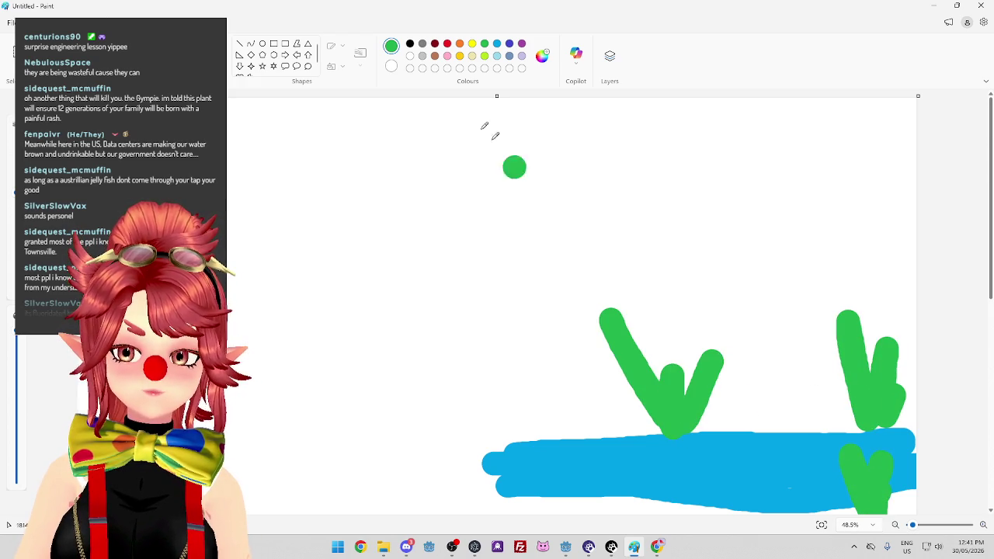
Paint a yellow duck with a black eye dot, then outline a large rectangle left of the pond.
{"action": "left_click", "coordinate": [471, 45]}
{"action": "mouse_move", "coordinate": [804, 455]}
{"action": "left_mouse_down"}
{"action": "mouse_move", "coordinate": [770, 437]}
{"action": "mouse_move", "coordinate": [823, 473]}
{"action": "mouse_move", "coordinate": [843, 455]}
{"action": "mouse_move", "coordinate": [764, 465]}
{"action": "mouse_move", "coordinate": [780, 454]}
{"action": "left_mouse_up"}
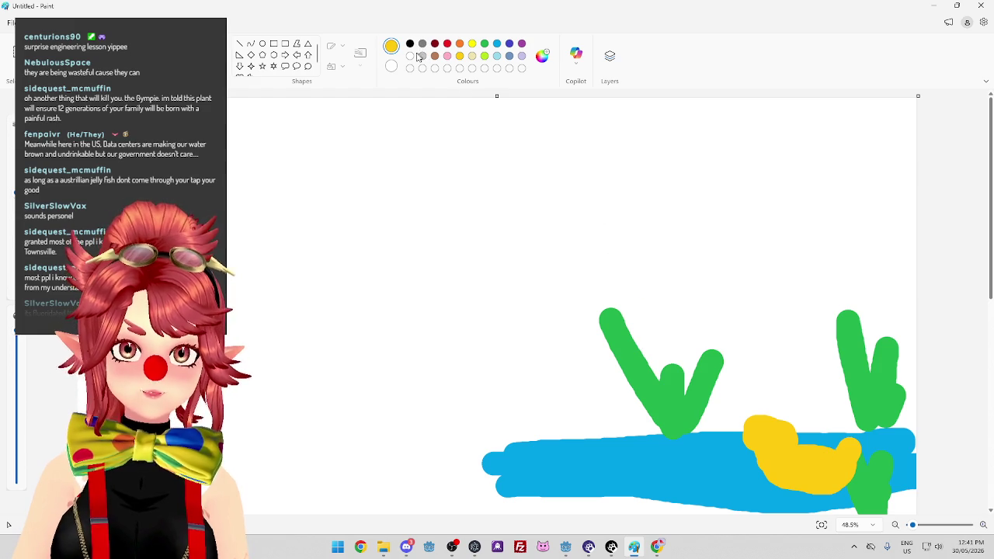
{"action": "left_click", "coordinate": [459, 45]}
{"action": "left_click", "coordinate": [435, 57]}
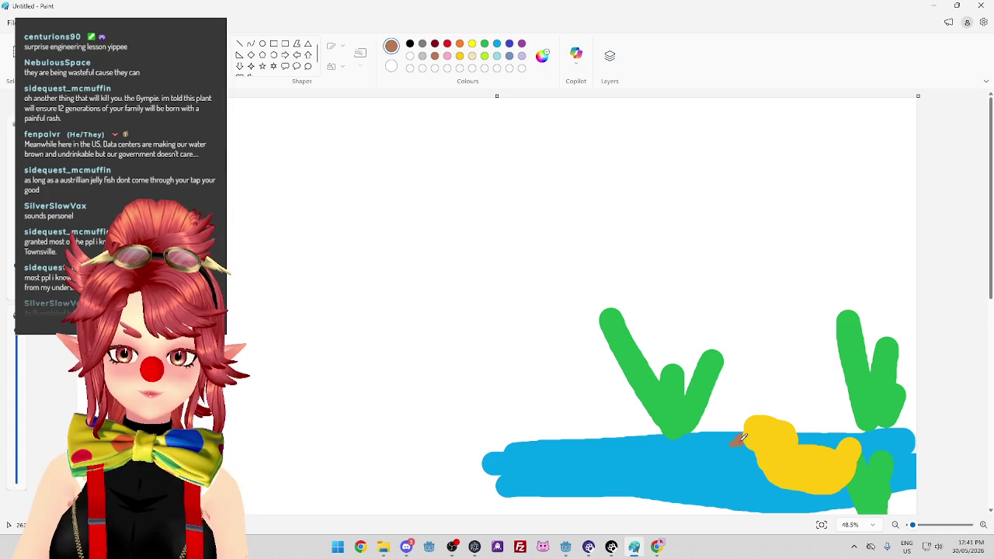
{"action": "left_click", "coordinate": [411, 45]}
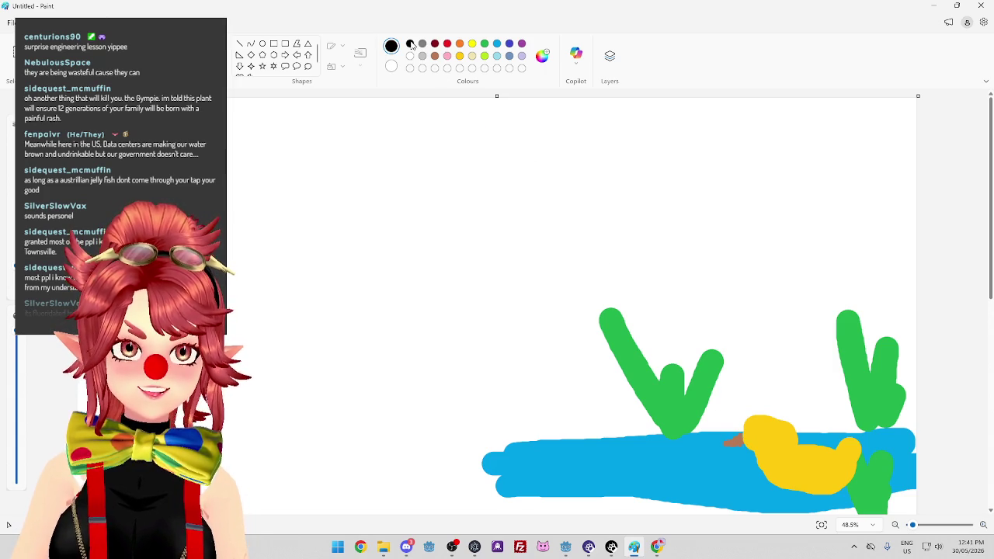
{"action": "left_click", "coordinate": [771, 436]}
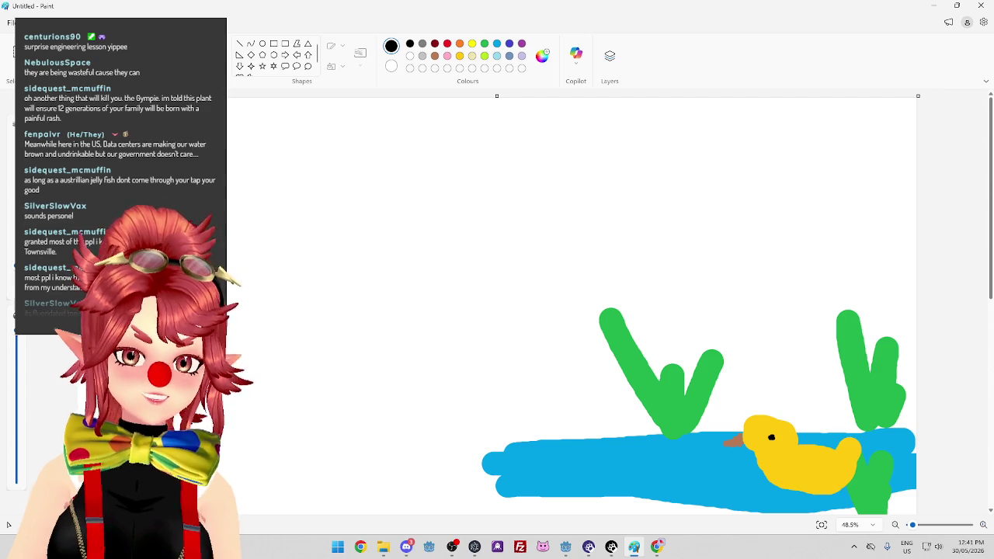
{"action": "left_click", "coordinate": [274, 44]}
{"action": "mouse_move", "coordinate": [249, 178]}
{"action": "left_mouse_down"}
{"action": "mouse_move", "coordinate": [471, 397]}
{"action": "mouse_move", "coordinate": [482, 422]}
{"action": "left_mouse_up"}
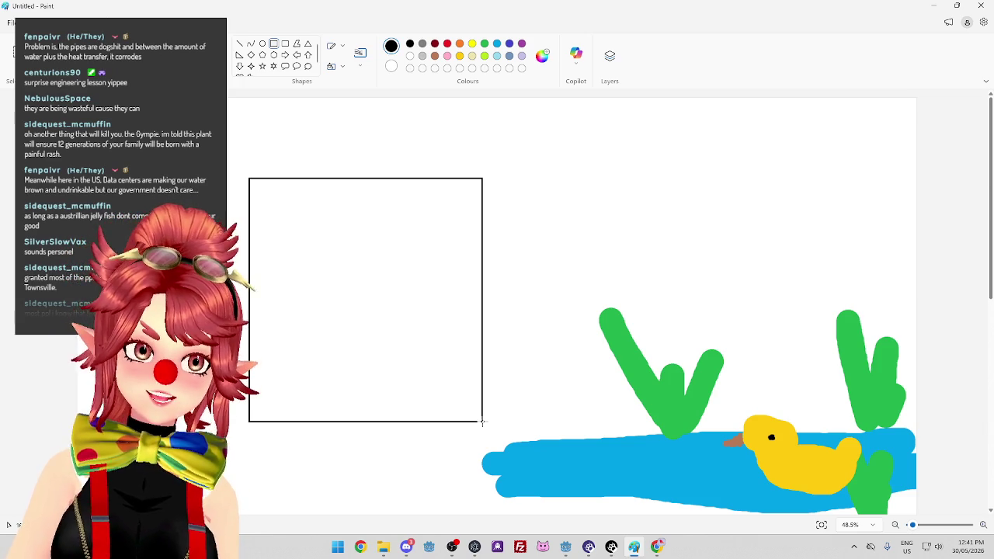
Finalize the large rectangle and draw a tall narrow rectangle in its lower-right corner.
{"action": "left_click_drag", "start_coordinate": [481, 422], "coordinate": [485, 427]}
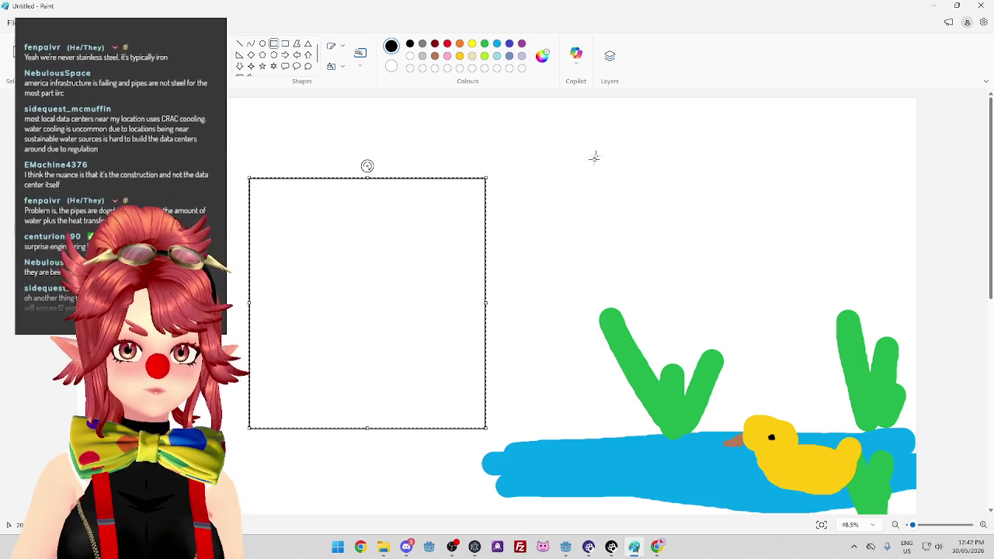
{"action": "left_click", "coordinate": [540, 117]}
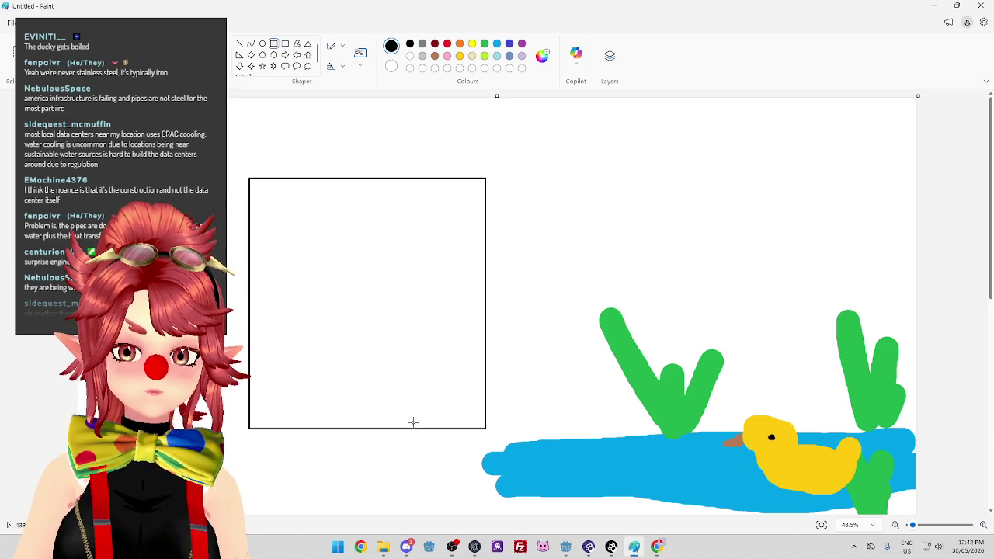
{"action": "mouse_move", "coordinate": [413, 426]}
{"action": "left_mouse_down"}
{"action": "mouse_move", "coordinate": [462, 259]}
{"action": "mouse_move", "coordinate": [483, 260]}
{"action": "left_mouse_up"}
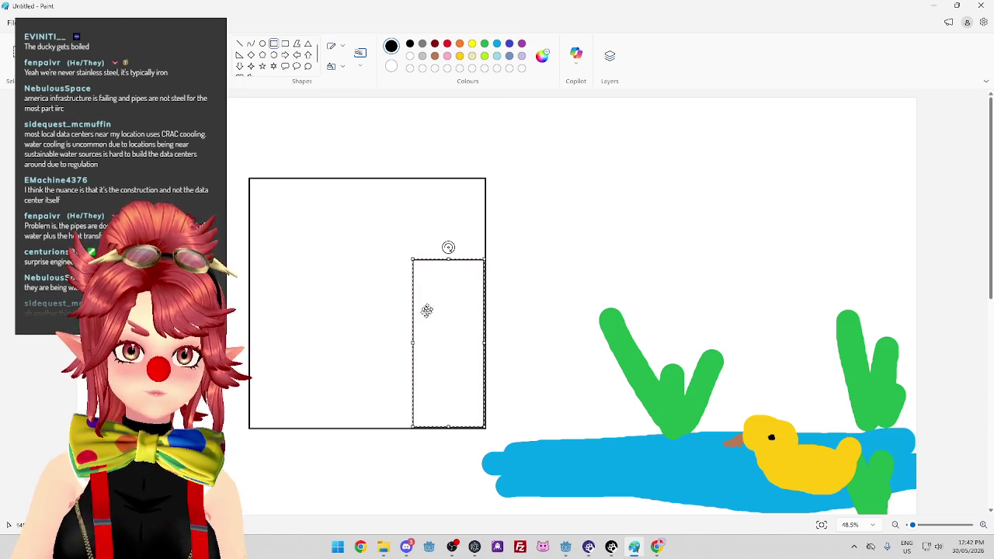
Draw a short horizontal line near the bottom of the large rectangle.
{"action": "left_click", "coordinate": [240, 44]}
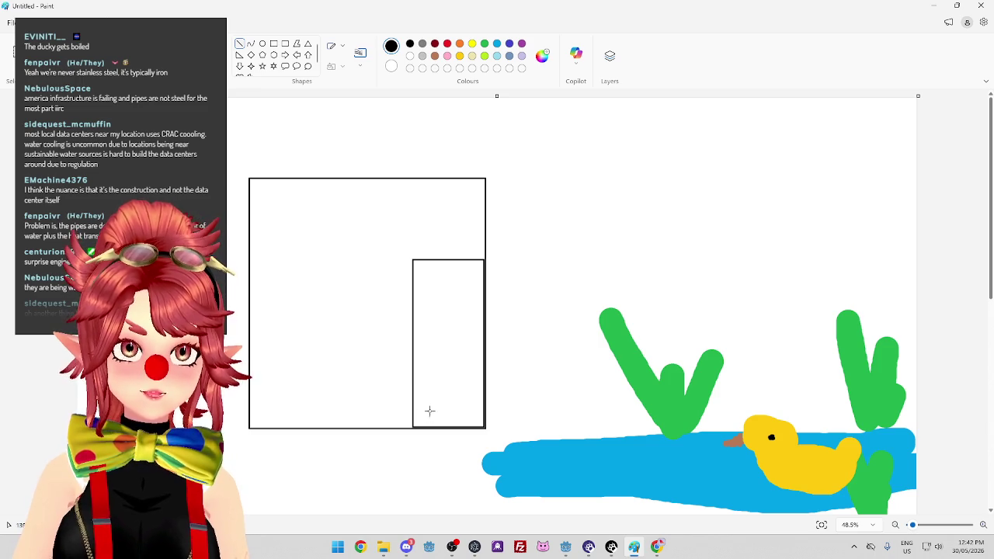
{"action": "left_click_drag", "start_coordinate": [425, 420], "coordinate": [350, 420]}
{"action": "key", "text": "Escape"}
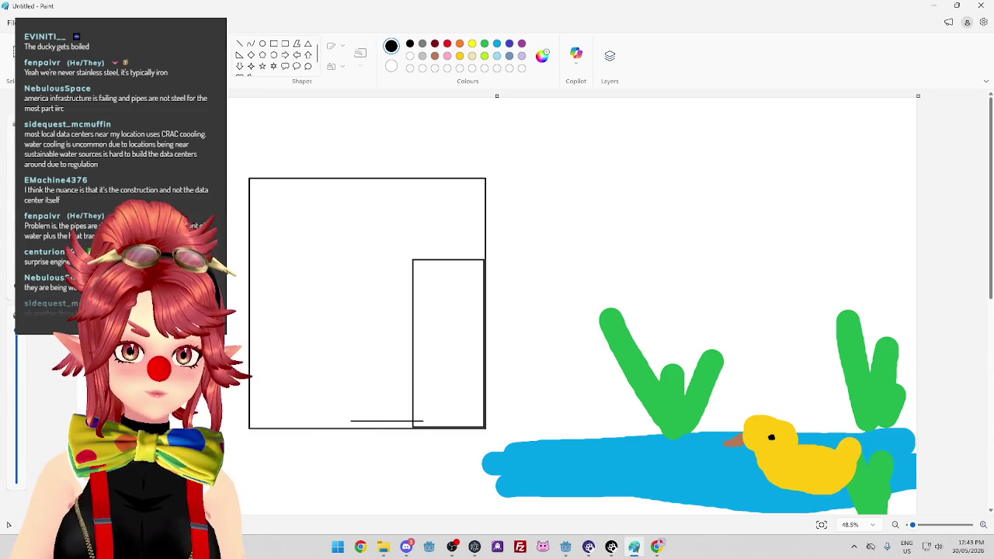
Sketch a thin black zigzag from the bottom line up into the narrow rectangle.
{"action": "mouse_move", "coordinate": [351, 420]}
{"action": "left_mouse_down"}
{"action": "mouse_move", "coordinate": [357, 348]}
{"action": "mouse_move", "coordinate": [287, 309]}
{"action": "mouse_move", "coordinate": [348, 306]}
{"action": "mouse_move", "coordinate": [378, 281]}
{"action": "mouse_move", "coordinate": [374, 343]}
{"action": "mouse_move", "coordinate": [381, 243]}
{"action": "mouse_move", "coordinate": [428, 259]}
{"action": "mouse_move", "coordinate": [428, 271]}
{"action": "left_mouse_up"}
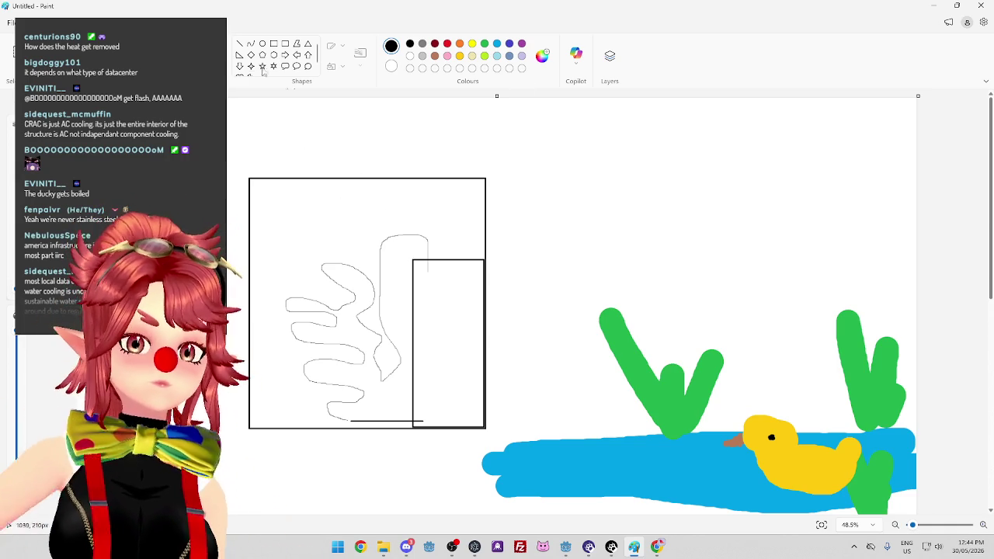
Label the narrow rectangle '27C', correcting the initial 30C, and set it lower in the box.
{"action": "left_click", "coordinate": [180, 46]}
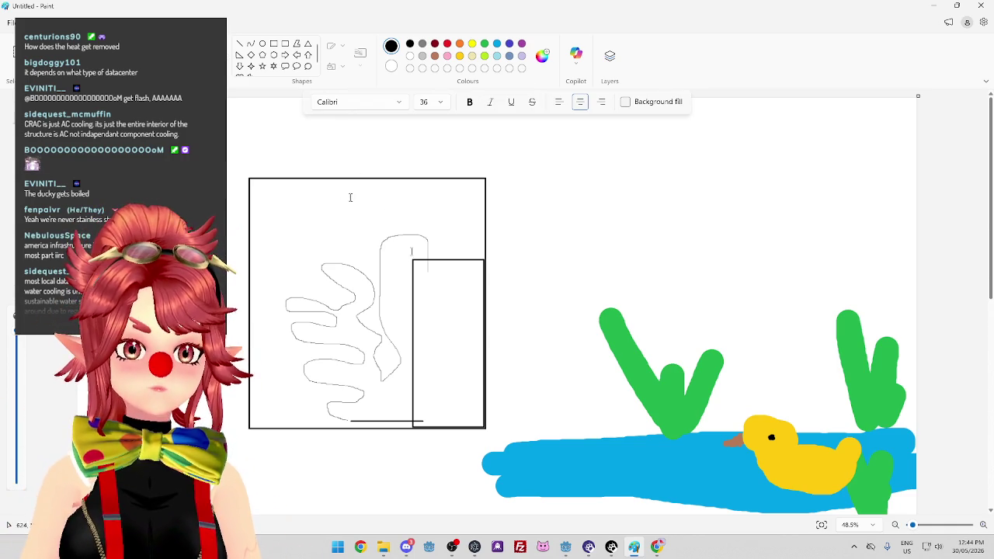
{"action": "left_click", "coordinate": [427, 335]}
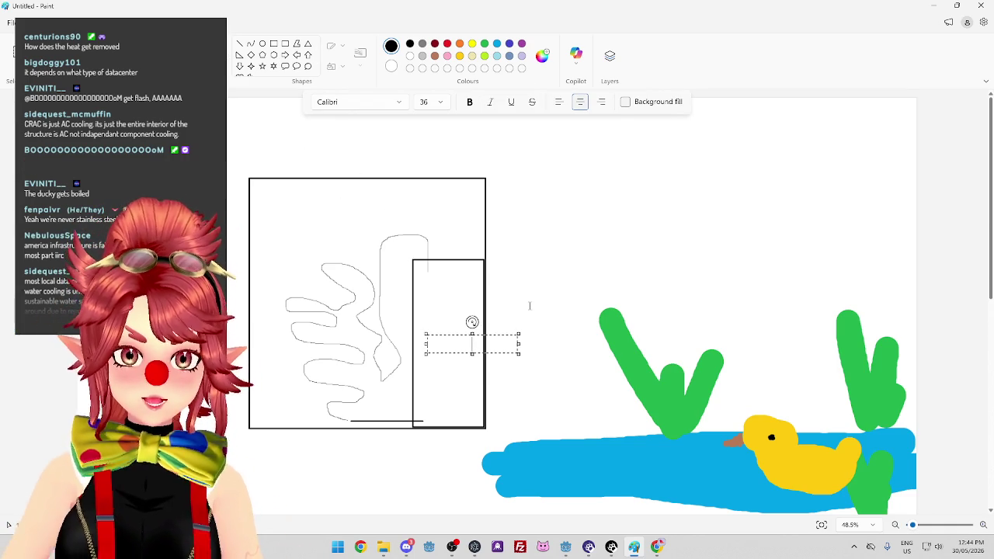
{"action": "type", "text": "30C"}
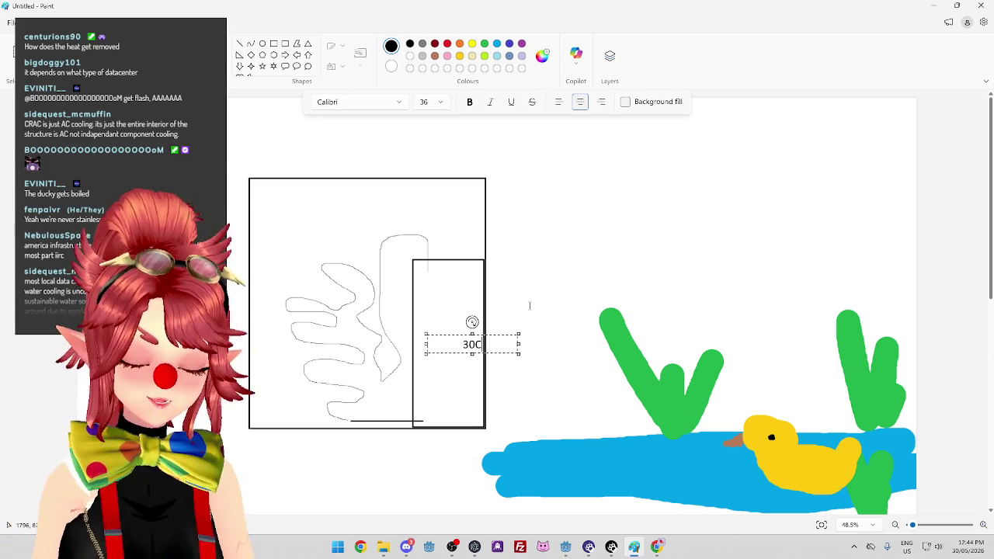
{"action": "mouse_move", "coordinate": [503, 333]}
{"action": "left_mouse_down"}
{"action": "mouse_move", "coordinate": [483, 322]}
{"action": "mouse_move", "coordinate": [442, 333]}
{"action": "left_mouse_up"}
{"action": "type", "text": "2"}
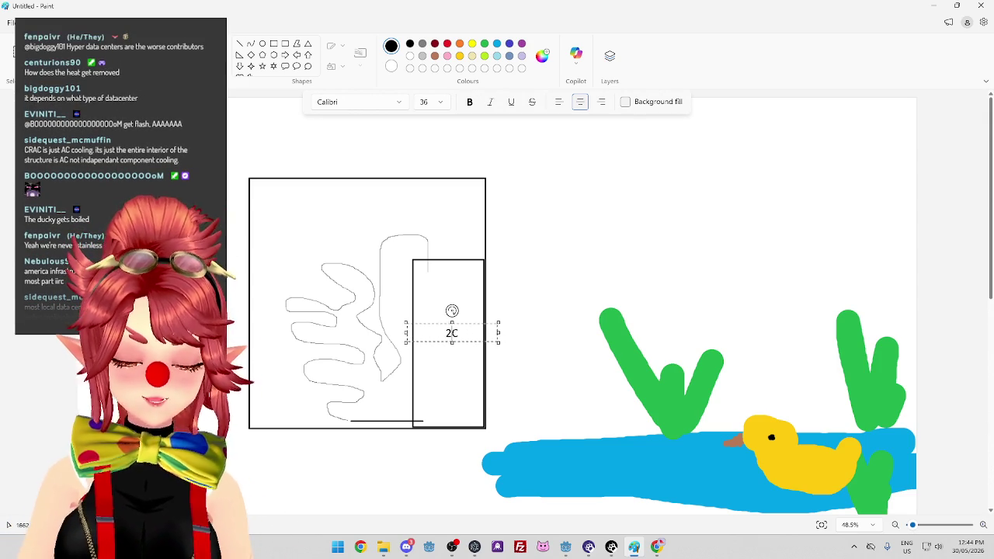
{"action": "type", "text": "7"}
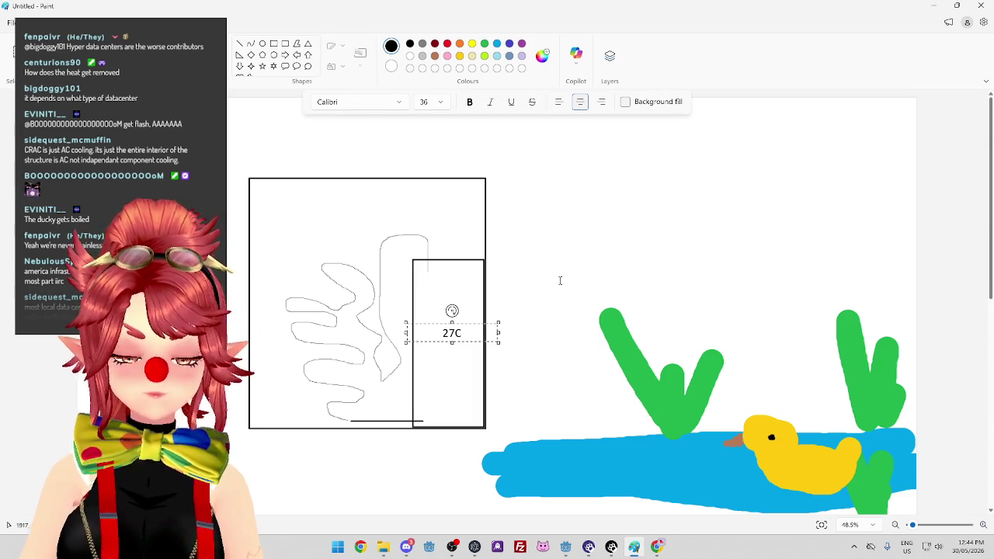
{"action": "left_click_drag", "start_coordinate": [480, 327], "coordinate": [477, 343]}
{"action": "left_click", "coordinate": [549, 295]}
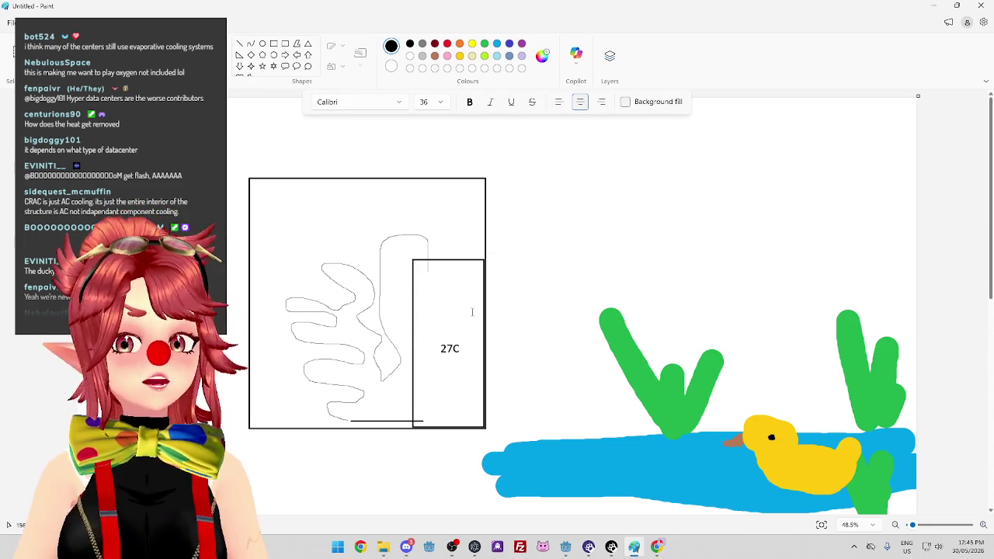
{"action": "left_click", "coordinate": [273, 44]}
{"action": "mouse_move", "coordinate": [413, 258]}
{"action": "left_mouse_down"}
{"action": "mouse_move", "coordinate": [598, 293]}
{"action": "mouse_move", "coordinate": [940, 433]}
{"action": "mouse_move", "coordinate": [926, 426]}
{"action": "left_mouse_up"}
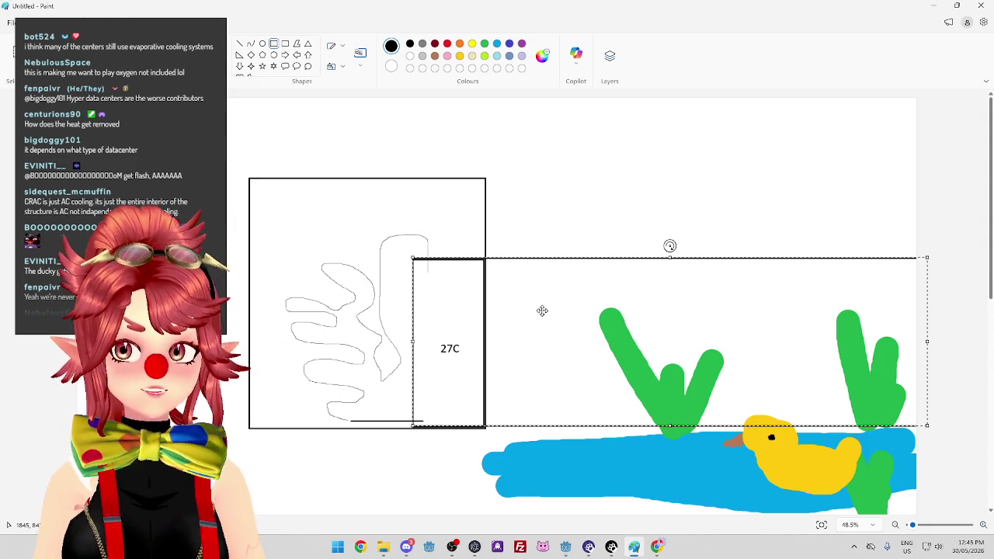
{"action": "left_click", "coordinate": [501, 244]}
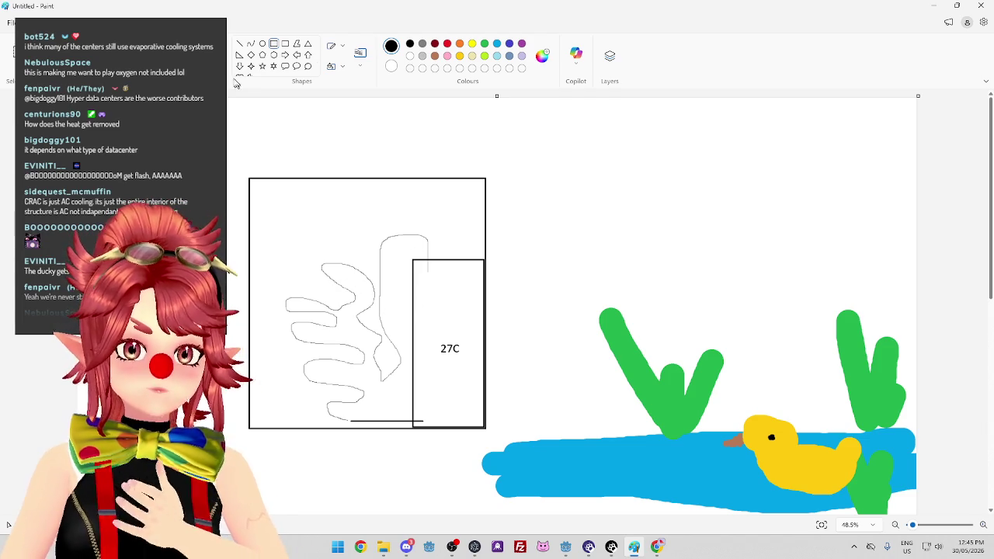
{"action": "left_click", "coordinate": [240, 44]}
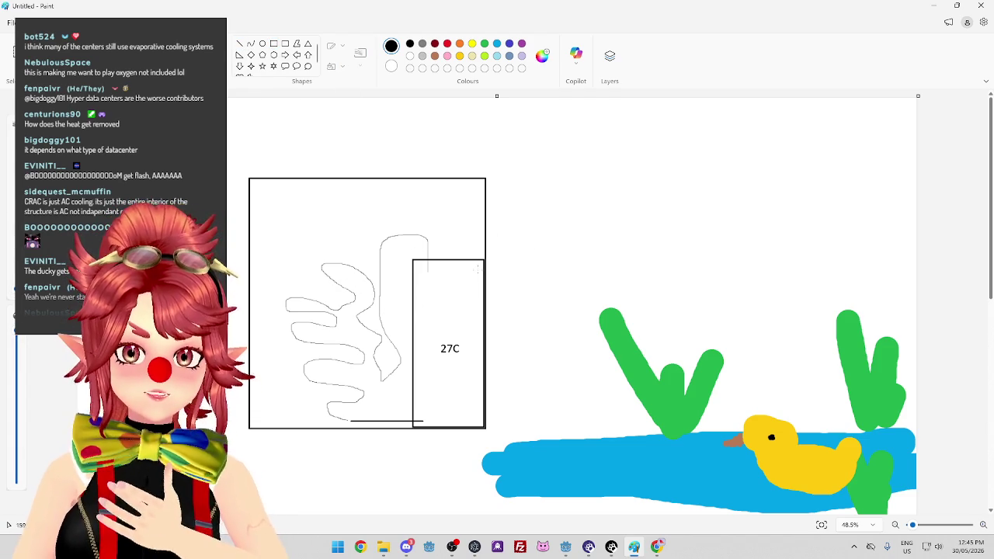
Draw a pipe and second squiggle from the narrow rectangle, box it, and cross out the right squiggle.
{"action": "mouse_move", "coordinate": [485, 271]}
{"action": "left_mouse_down"}
{"action": "mouse_move", "coordinate": [509, 237]}
{"action": "mouse_move", "coordinate": [581, 203]}
{"action": "mouse_move", "coordinate": [601, 223]}
{"action": "mouse_move", "coordinate": [585, 271]}
{"action": "left_mouse_up"}
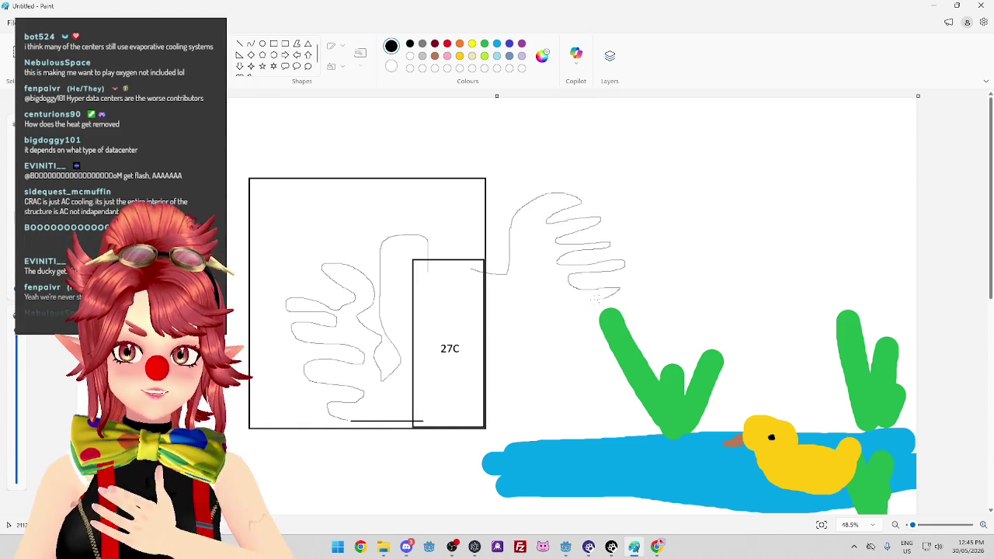
{"action": "mouse_move", "coordinate": [503, 264]}
{"action": "left_mouse_down"}
{"action": "mouse_move", "coordinate": [616, 154]}
{"action": "mouse_move", "coordinate": [663, 236]}
{"action": "left_mouse_up"}
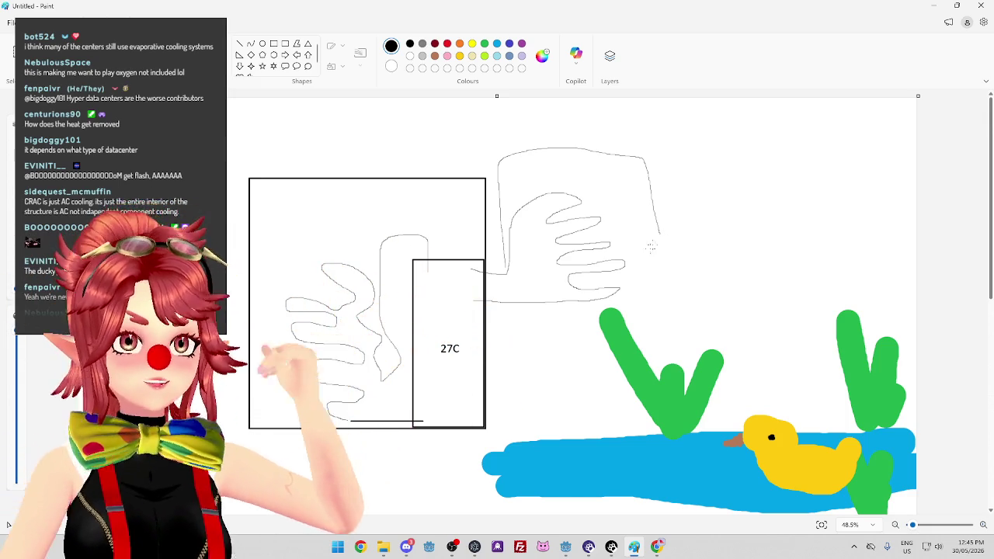
{"action": "mouse_move", "coordinate": [659, 233]}
{"action": "left_mouse_down"}
{"action": "mouse_move", "coordinate": [644, 299]}
{"action": "mouse_move", "coordinate": [501, 295]}
{"action": "mouse_move", "coordinate": [512, 206]}
{"action": "left_mouse_up"}
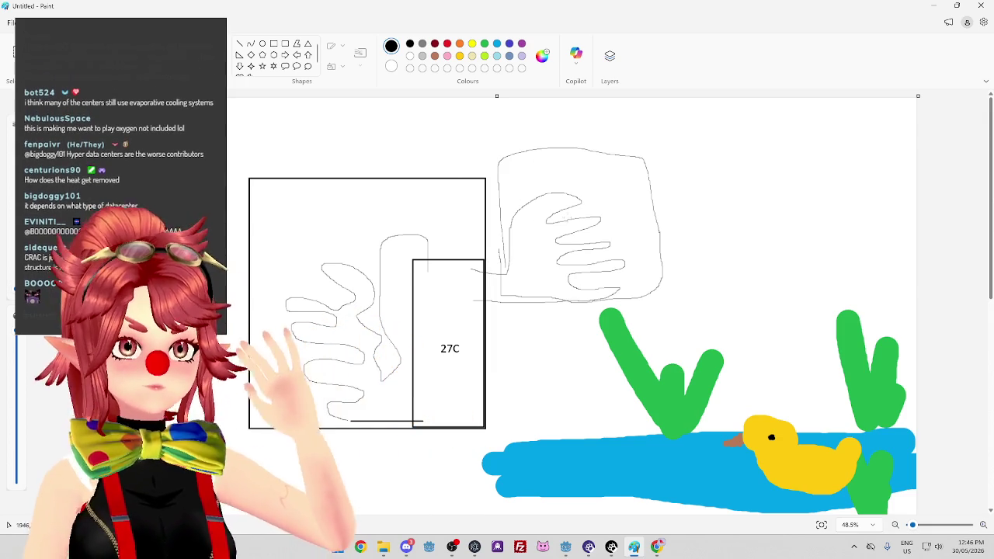
{"action": "left_click_drag", "start_coordinate": [531, 178], "coordinate": [596, 257]}
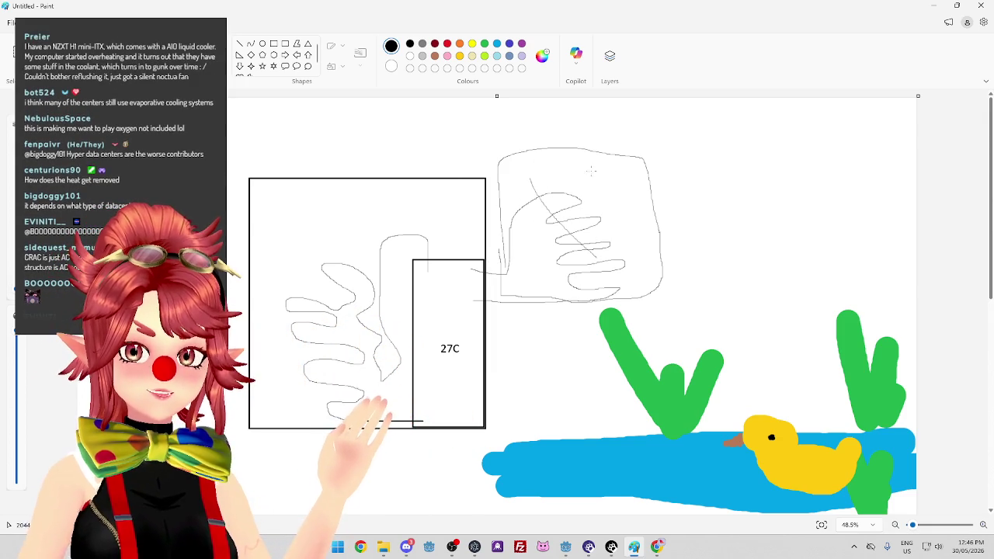
Cross out both squiggle sketches with X strokes and sketch a small shape at the pond's left edge.
{"action": "left_click_drag", "start_coordinate": [588, 172], "coordinate": [525, 279]}
{"action": "left_click_drag", "start_coordinate": [299, 269], "coordinate": [363, 340]}
{"action": "left_click_drag", "start_coordinate": [399, 265], "coordinate": [321, 353]}
{"action": "mouse_move", "coordinate": [508, 401]}
{"action": "left_mouse_down"}
{"action": "mouse_move", "coordinate": [528, 458]}
{"action": "mouse_move", "coordinate": [512, 459]}
{"action": "left_mouse_up"}
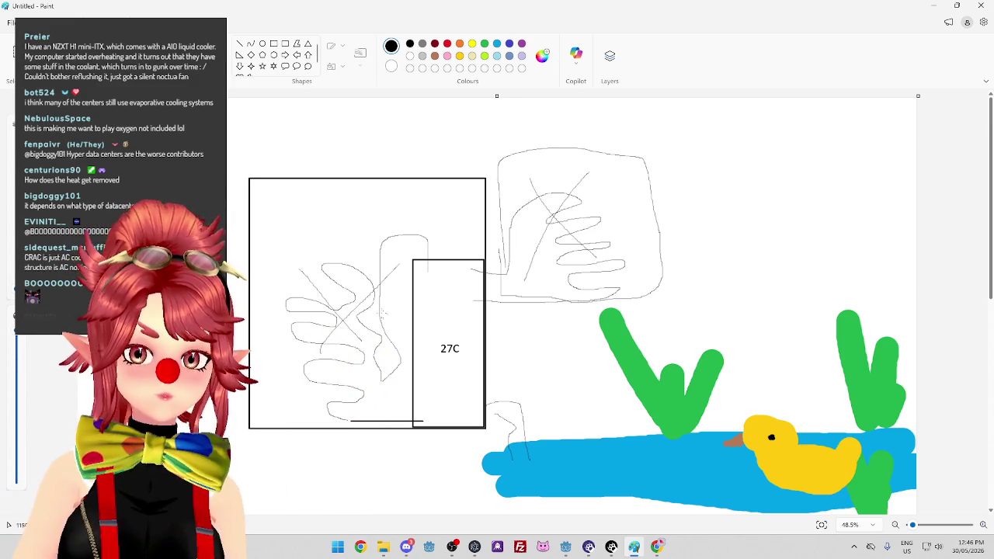
{"action": "left_click", "coordinate": [273, 44]}
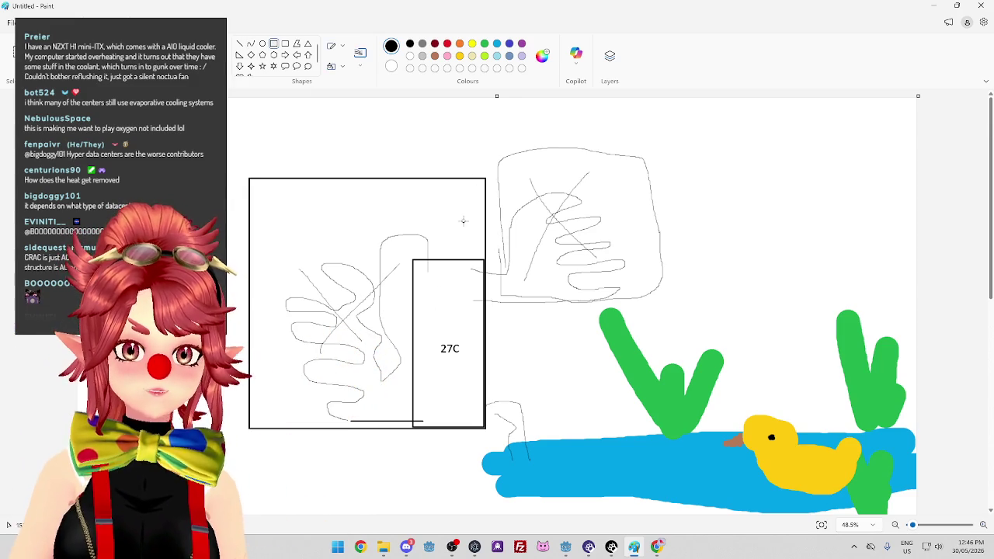
Draw a wide rectangle directly beneath the large rectangle, undoing a stray small box first.
{"action": "left_click_drag", "start_coordinate": [424, 203], "coordinate": [449, 226]}
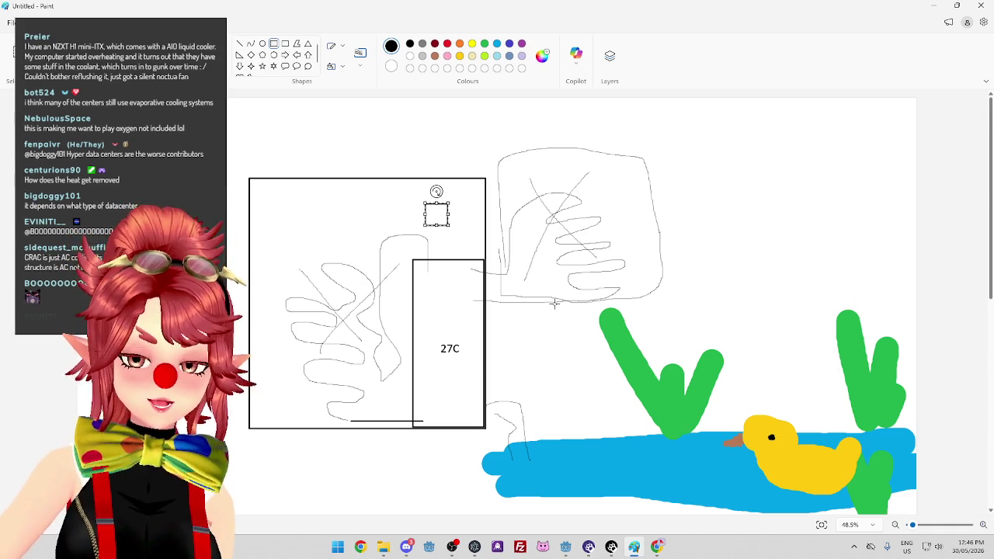
{"action": "key", "text": "ctrl+z"}
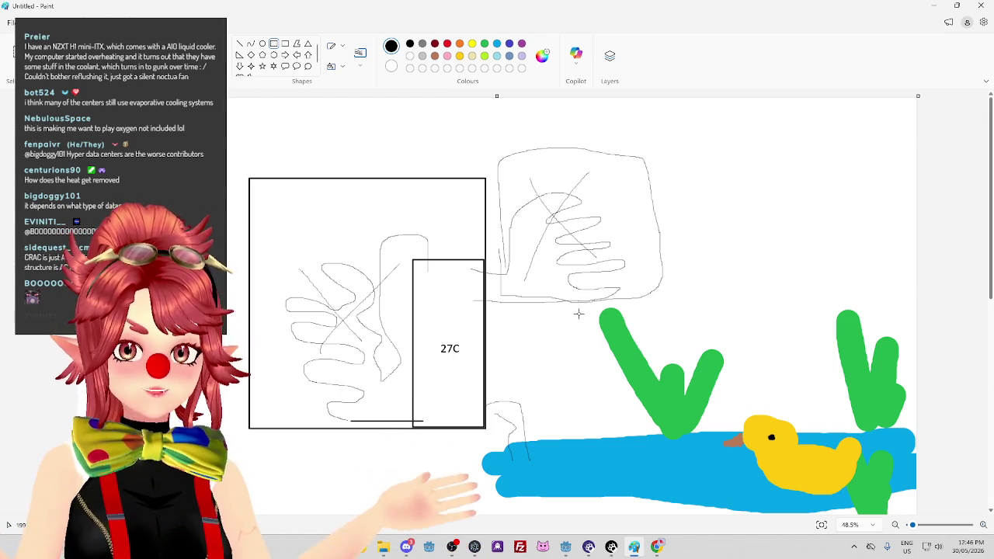
{"action": "left_click_drag", "start_coordinate": [249, 432], "coordinate": [486, 504]}
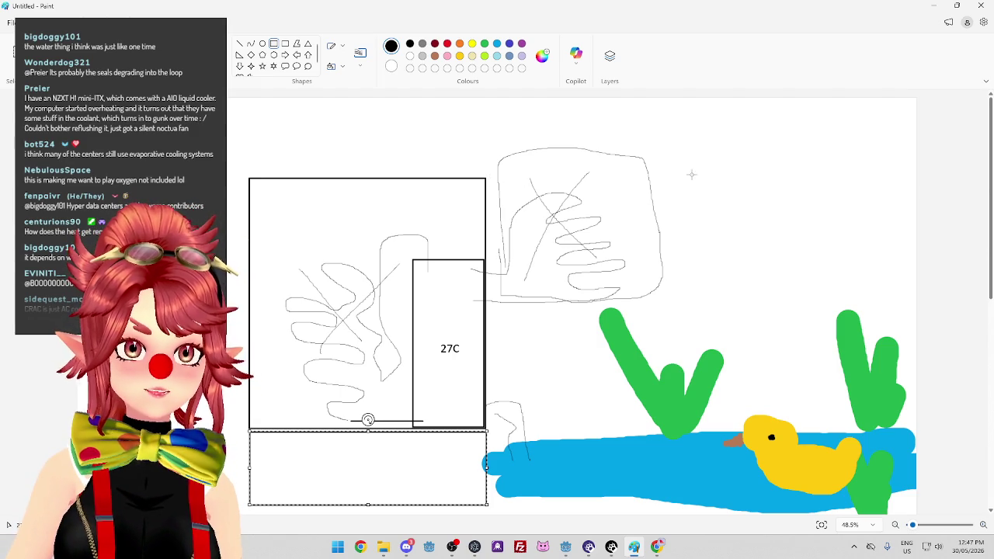
{"action": "left_click", "coordinate": [658, 140]}
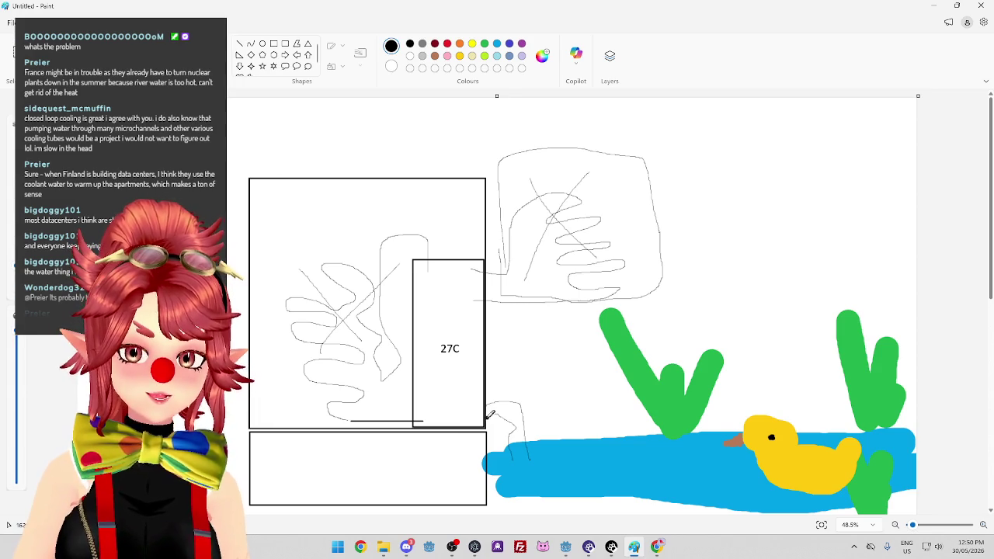
Draw a thick black pipe from the 27C box down into the pond.
{"action": "left_click_drag", "start_coordinate": [497, 419], "coordinate": [508, 469]}
Add a second pipe from the 27C box into the pond with outflow marks, and thicken the top pipe.
{"action": "mouse_move", "coordinate": [484, 401]}
{"action": "left_mouse_down"}
{"action": "mouse_move", "coordinate": [526, 402]}
{"action": "mouse_move", "coordinate": [525, 466]}
{"action": "left_mouse_up"}
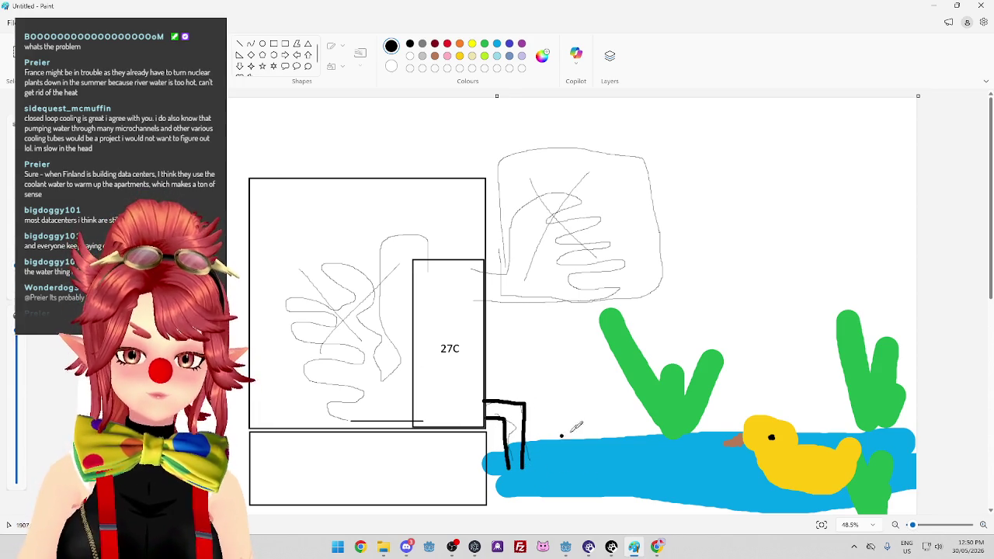
{"action": "mouse_move", "coordinate": [475, 276]}
{"action": "left_mouse_down"}
{"action": "mouse_move", "coordinate": [571, 291]}
{"action": "mouse_move", "coordinate": [586, 441]}
{"action": "mouse_move", "coordinate": [584, 449]}
{"action": "mouse_move", "coordinate": [568, 306]}
{"action": "mouse_move", "coordinate": [560, 457]}
{"action": "mouse_move", "coordinate": [512, 469]}
{"action": "mouse_move", "coordinate": [521, 461]}
{"action": "left_mouse_up"}
{"action": "mouse_move", "coordinate": [577, 441]}
{"action": "left_mouse_down"}
{"action": "mouse_move", "coordinate": [584, 470]}
{"action": "mouse_move", "coordinate": [574, 469]}
{"action": "mouse_move", "coordinate": [587, 456]}
{"action": "left_mouse_up"}
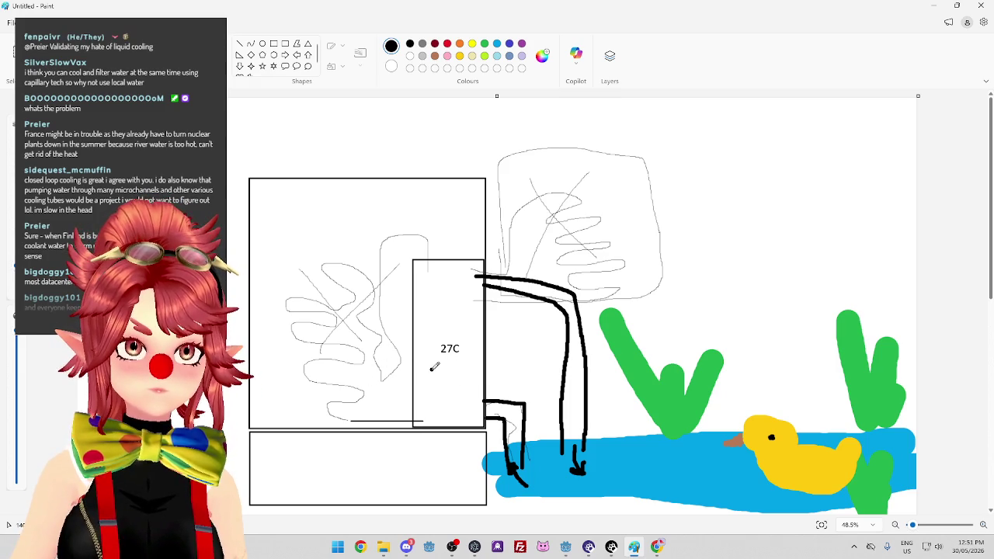
{"action": "left_click_drag", "start_coordinate": [483, 402], "coordinate": [465, 401]}
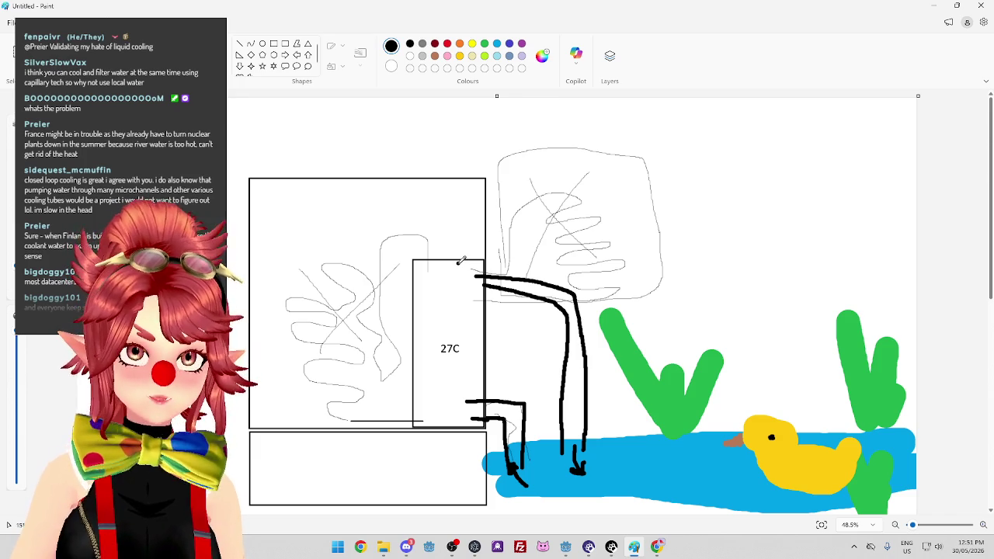
{"action": "left_click_drag", "start_coordinate": [476, 284], "coordinate": [496, 285]}
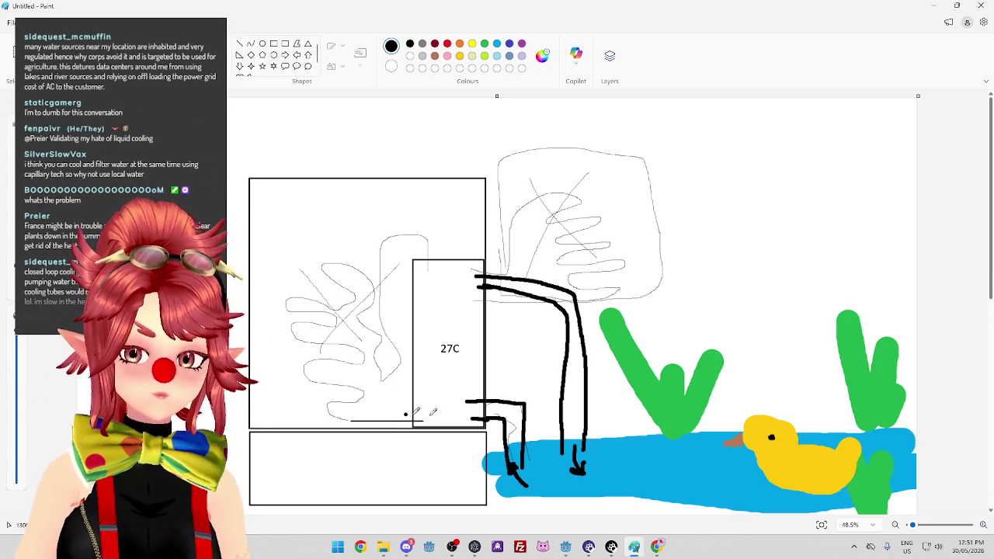
Draw a short thick line inside the left box and thicken the top pipe's left end.
{"action": "left_click_drag", "start_coordinate": [371, 404], "coordinate": [423, 408]}
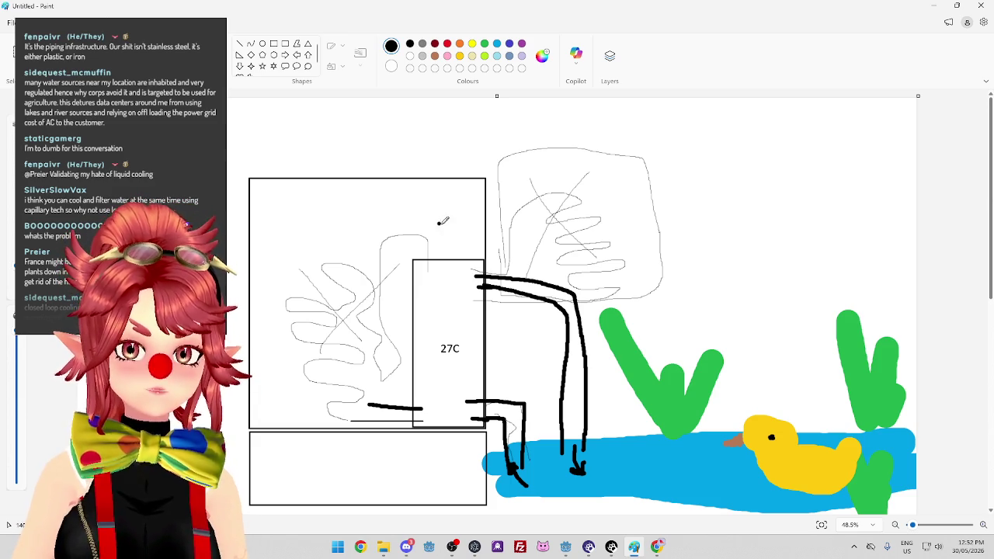
{"action": "left_click_drag", "start_coordinate": [478, 287], "coordinate": [565, 309]}
Retrace the top and inner pipes thicker, then switch to the browser article.
{"action": "mouse_move", "coordinate": [489, 269]}
{"action": "left_mouse_down"}
{"action": "mouse_move", "coordinate": [584, 289]}
{"action": "mouse_move", "coordinate": [587, 328]}
{"action": "left_mouse_up"}
{"action": "left_click_drag", "start_coordinate": [553, 299], "coordinate": [570, 350]}
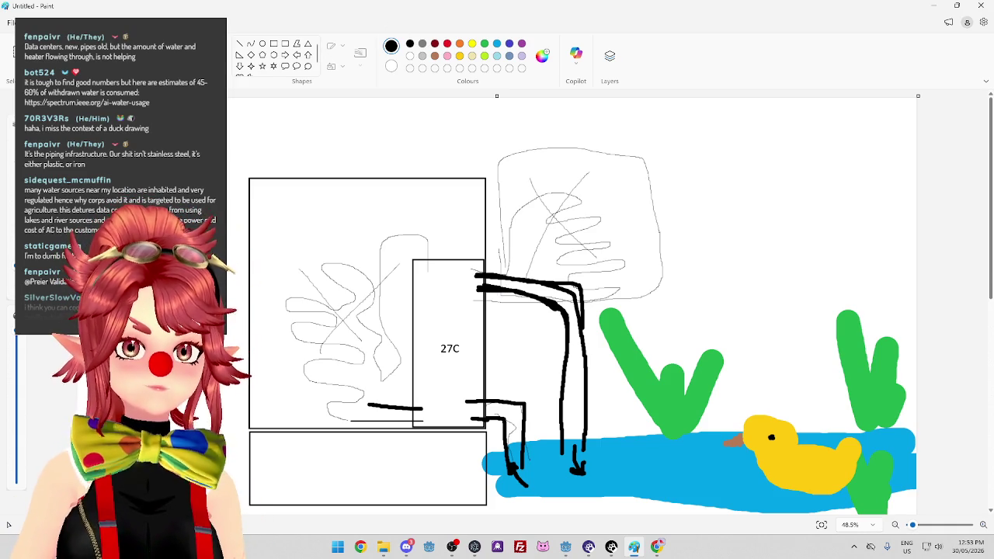
{"action": "key", "text": "alt+Tab"}
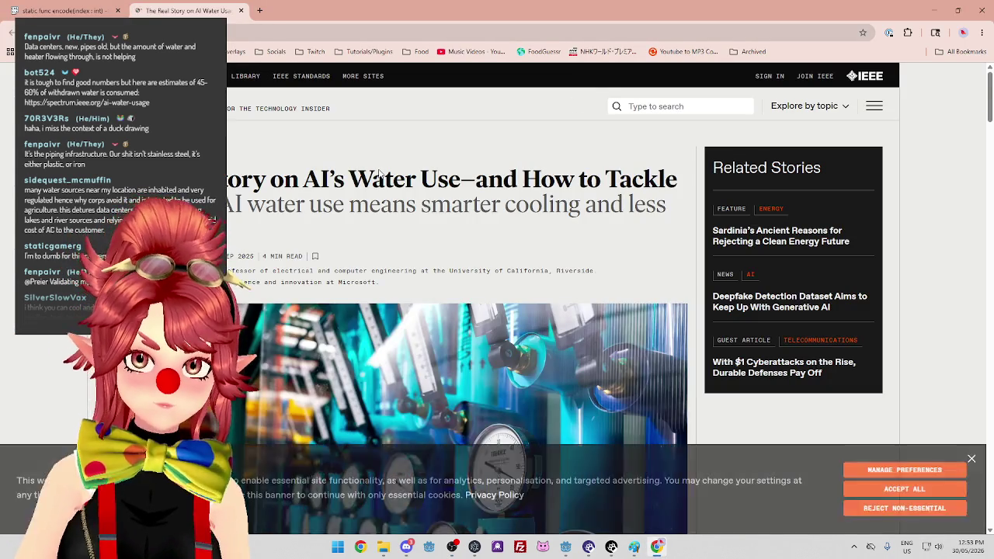
Dismiss the cookie notice and sign-up popup while marking the article's opening lines on data center heat.
{"action": "scroll", "coordinate": [378, 173], "scroll_direction": "down", "scroll_amount": 1}
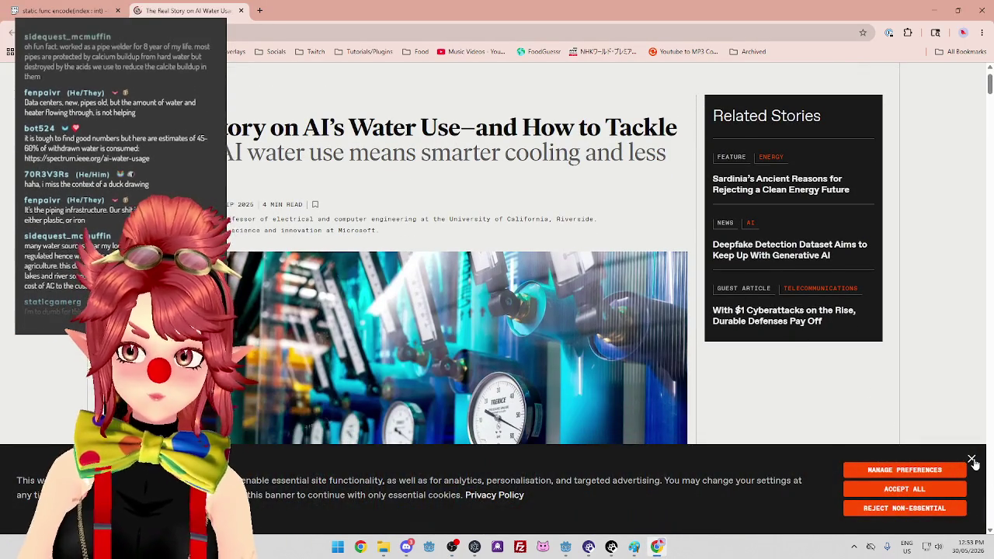
{"action": "left_click", "coordinate": [971, 461]}
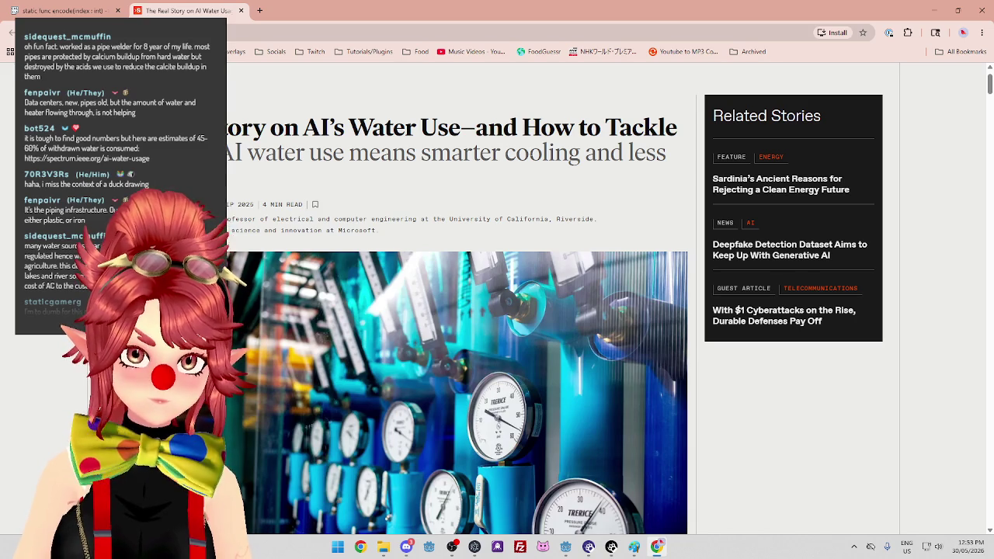
{"action": "scroll", "coordinate": [354, 194], "scroll_direction": "down", "scroll_amount": 7}
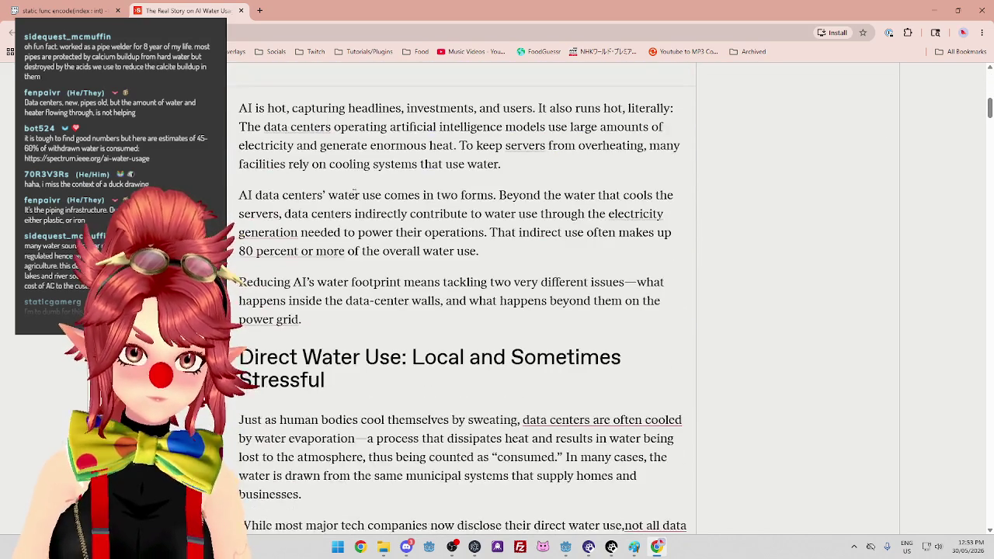
{"action": "mouse_move", "coordinate": [274, 108]}
{"action": "left_mouse_down"}
{"action": "mouse_move", "coordinate": [494, 109]}
{"action": "mouse_move", "coordinate": [605, 126]}
{"action": "left_mouse_up"}
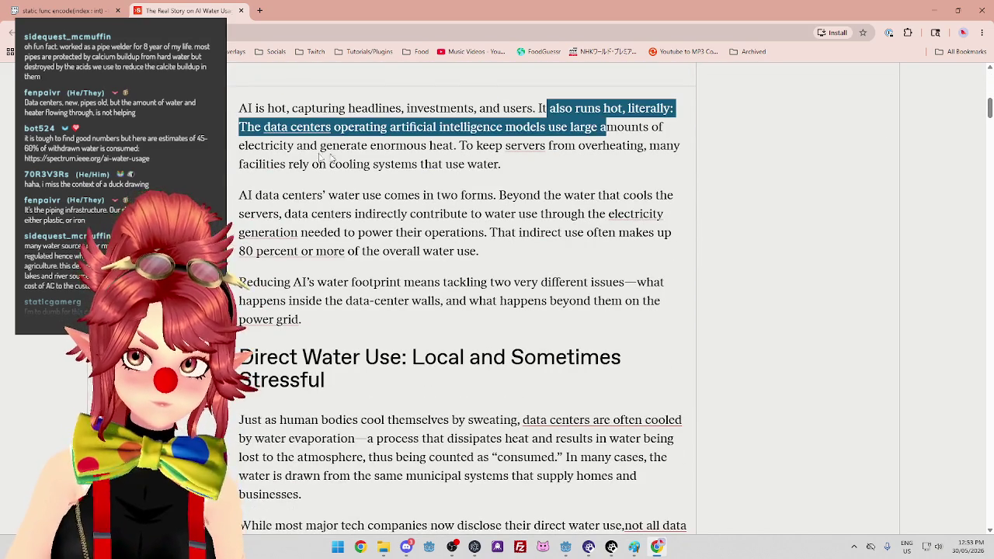
{"action": "left_click_drag", "start_coordinate": [405, 126], "coordinate": [574, 126]}
{"action": "left_click_drag", "start_coordinate": [297, 146], "coordinate": [397, 145]}
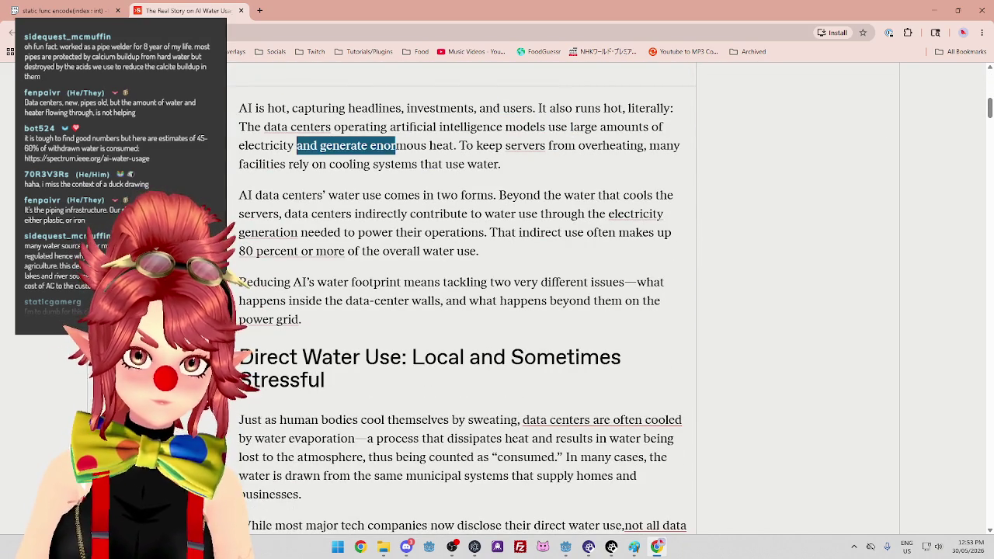
{"action": "left_click", "coordinate": [449, 178]}
{"action": "mouse_move", "coordinate": [390, 192]}
{"action": "left_mouse_down"}
{"action": "mouse_move", "coordinate": [303, 191]}
{"action": "mouse_move", "coordinate": [476, 196]}
{"action": "left_mouse_up"}
{"action": "left_click", "coordinate": [665, 241]}
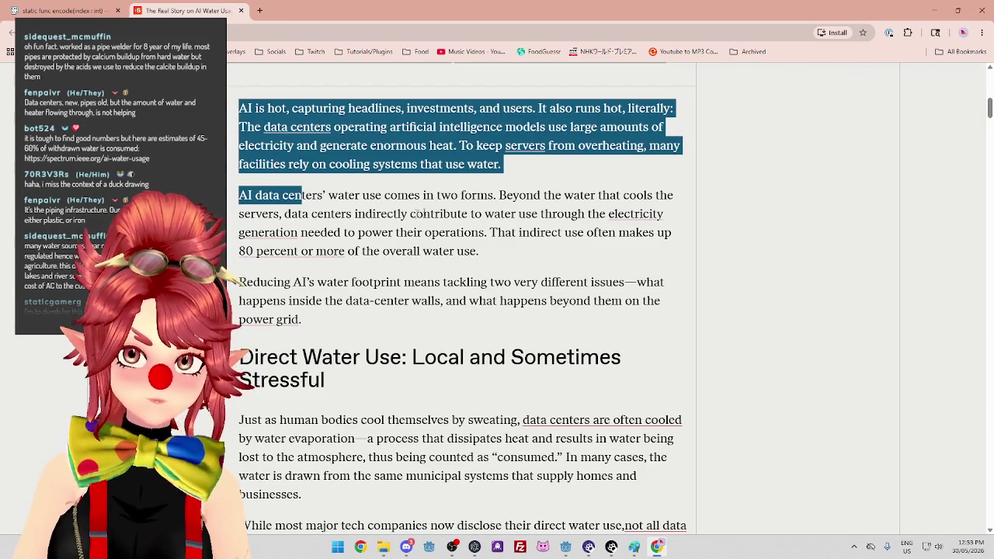
Read and mark the sentences on powering operations and the 80 percent indirect water use.
{"action": "left_click_drag", "start_coordinate": [313, 213], "coordinate": [403, 214]}
{"action": "scroll", "coordinate": [404, 214], "scroll_direction": "down", "scroll_amount": 1}
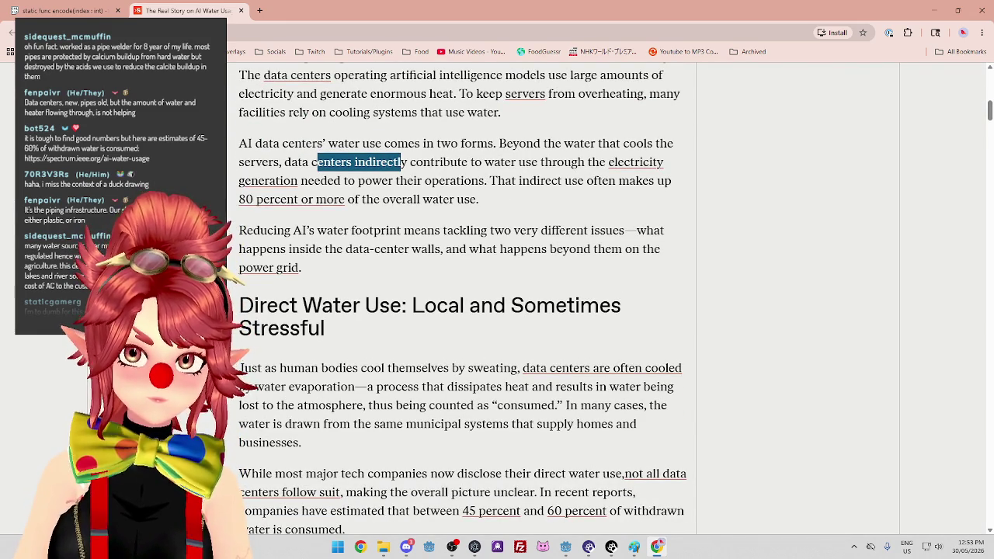
{"action": "mouse_move", "coordinate": [300, 180]}
{"action": "left_mouse_down"}
{"action": "mouse_move", "coordinate": [475, 193]}
{"action": "mouse_move", "coordinate": [592, 181]}
{"action": "left_mouse_up"}
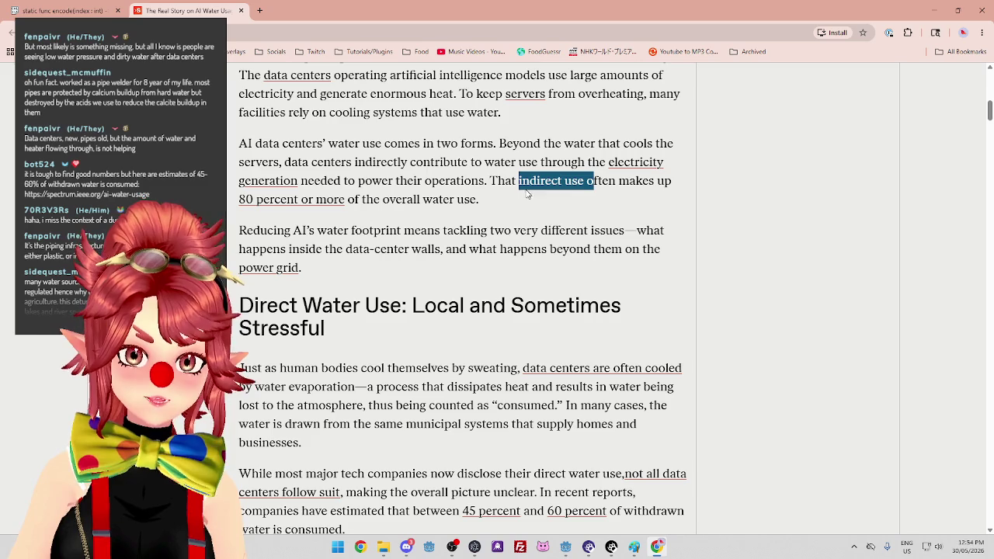
{"action": "left_click_drag", "start_coordinate": [490, 180], "coordinate": [597, 182]}
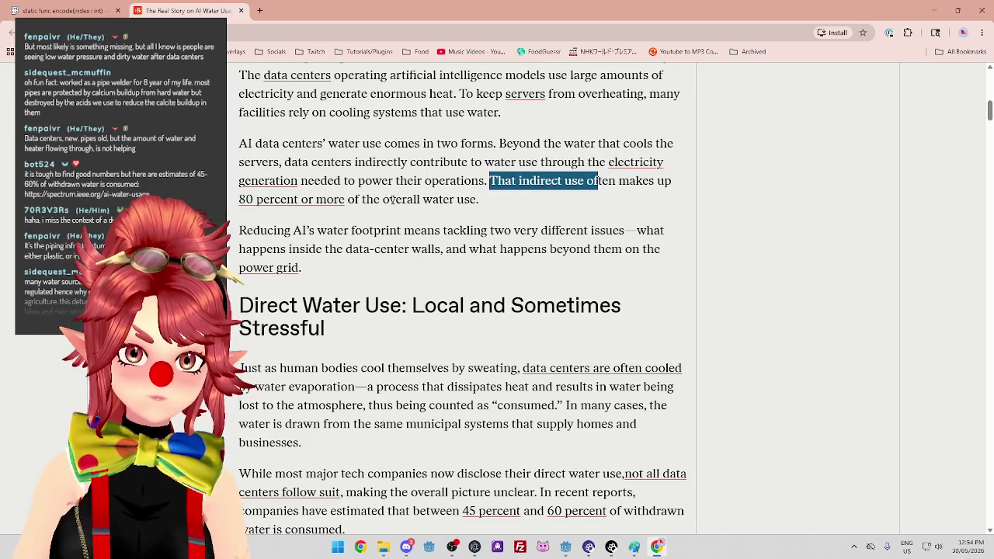
{"action": "left_click_drag", "start_coordinate": [389, 200], "coordinate": [464, 199]}
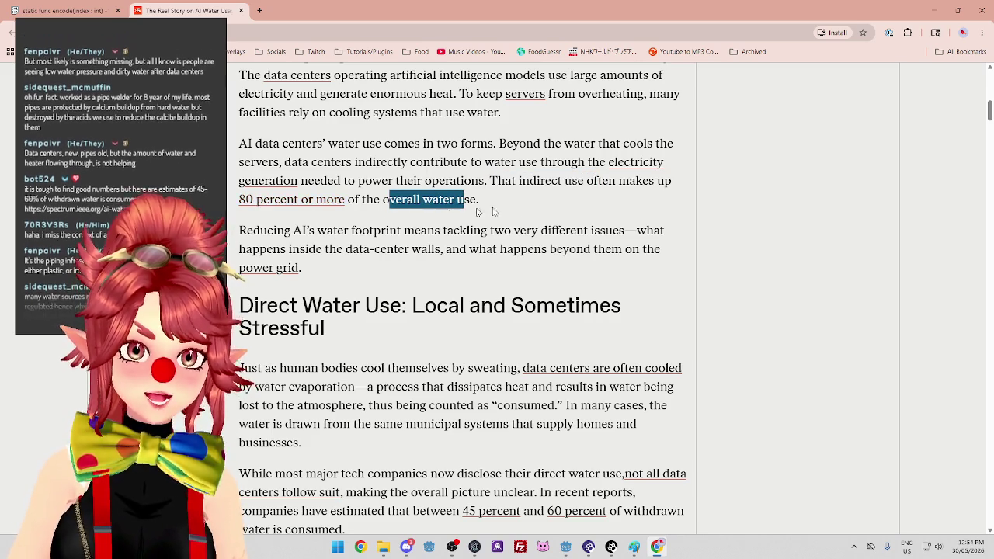
{"action": "left_click_drag", "start_coordinate": [490, 181], "coordinate": [494, 205]}
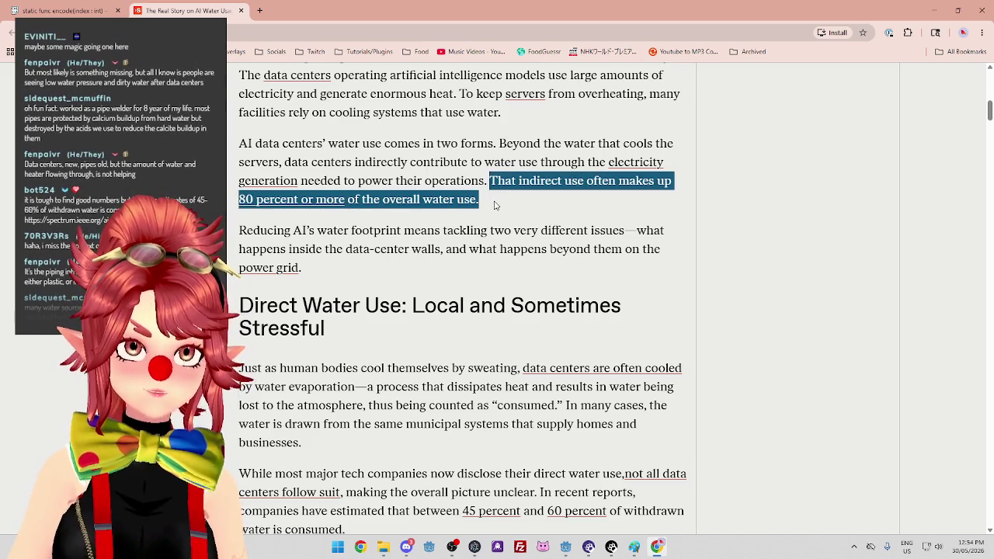
{"action": "left_click", "coordinate": [494, 205]}
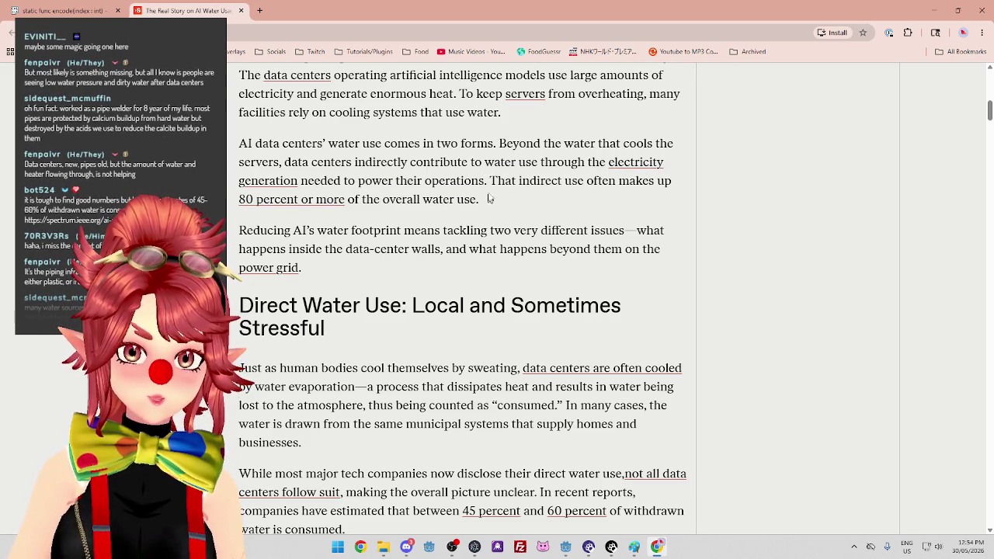
{"action": "left_click_drag", "start_coordinate": [489, 198], "coordinate": [490, 181]}
{"action": "left_click", "coordinate": [492, 182]}
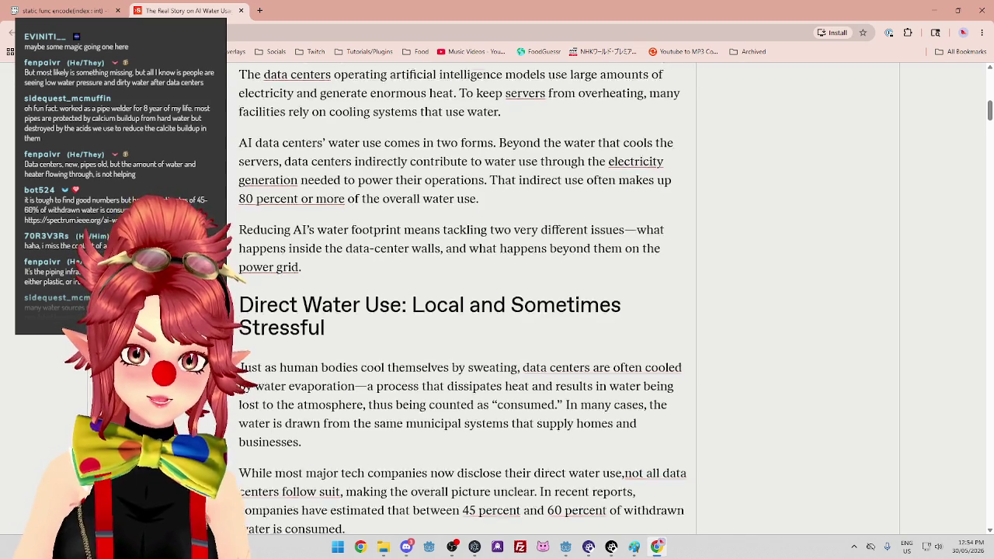
{"action": "scroll", "coordinate": [497, 183], "scroll_direction": "down", "scroll_amount": 2}
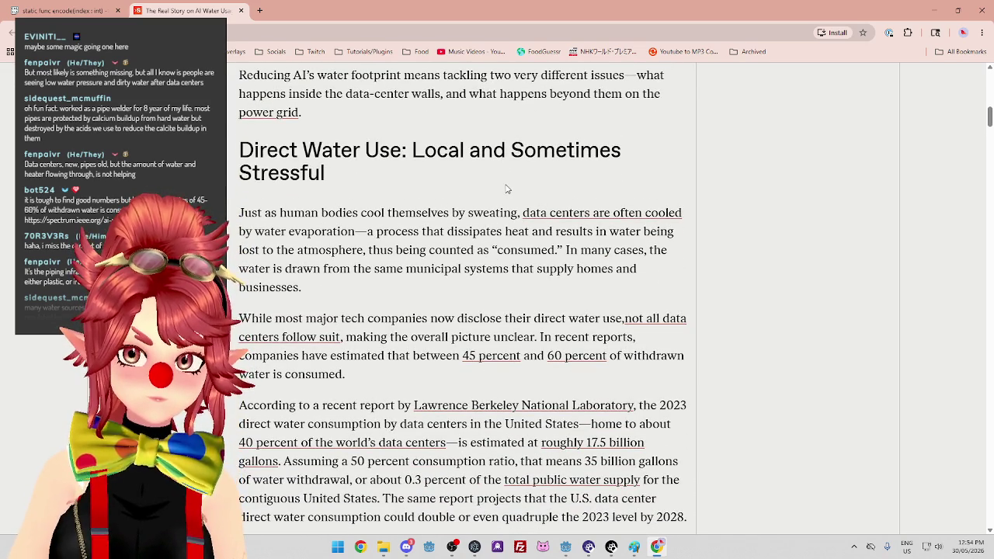
Read on, marking the municipal systems phrase and the line on companies disclosing water use.
{"action": "left_click_drag", "start_coordinate": [406, 231], "coordinate": [505, 231]}
{"action": "mouse_move", "coordinate": [377, 249]}
{"action": "left_mouse_down"}
{"action": "mouse_move", "coordinate": [454, 250]}
{"action": "mouse_move", "coordinate": [482, 269]}
{"action": "left_mouse_up"}
{"action": "scroll", "coordinate": [464, 271], "scroll_direction": "down", "scroll_amount": 1}
{"action": "scroll", "coordinate": [466, 275], "scroll_direction": "down", "scroll_amount": 1}
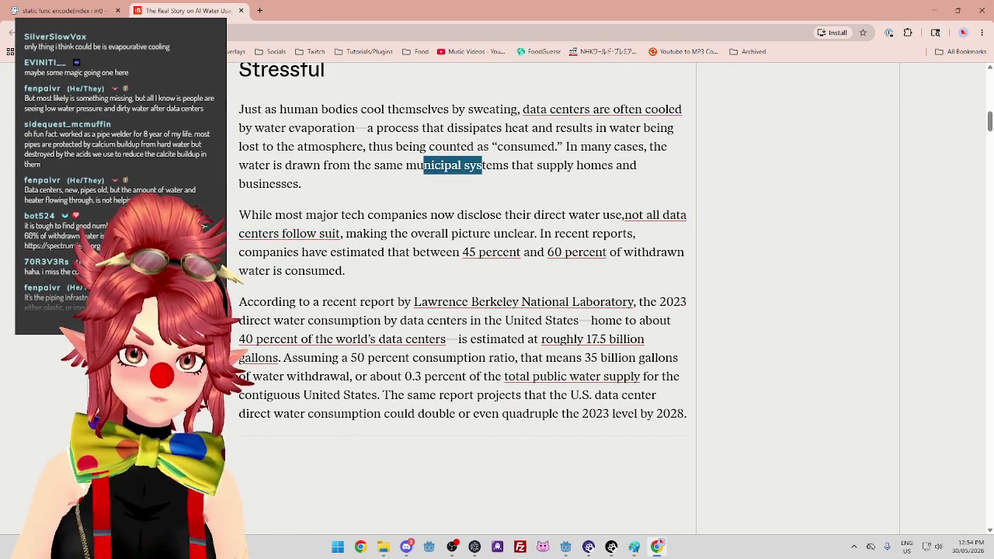
{"action": "left_click_drag", "start_coordinate": [397, 164], "coordinate": [508, 165]}
{"action": "mouse_move", "coordinate": [335, 219]}
{"action": "left_mouse_down"}
{"action": "mouse_move", "coordinate": [581, 218]}
{"action": "mouse_move", "coordinate": [509, 233]}
{"action": "mouse_move", "coordinate": [357, 233]}
{"action": "mouse_move", "coordinate": [399, 253]}
{"action": "left_mouse_up"}
{"action": "left_click", "coordinate": [506, 230]}
{"action": "scroll", "coordinate": [425, 231], "scroll_direction": "down", "scroll_amount": 1}
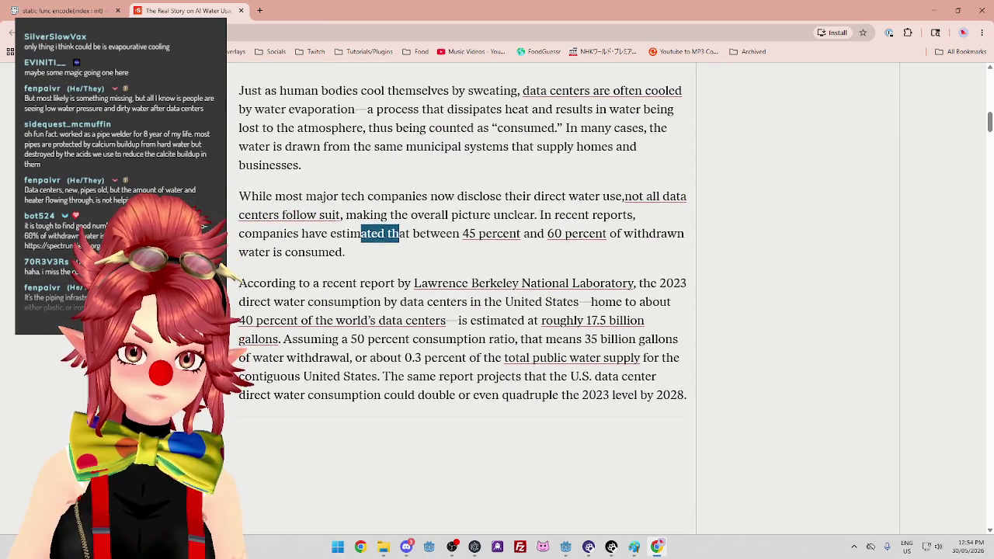
{"action": "left_click_drag", "start_coordinate": [313, 249], "coordinate": [396, 249]}
{"action": "scroll", "coordinate": [396, 249], "scroll_direction": "down", "scroll_amount": 1}
Mark the US data center consumption, 50 percent ratio, and two-thirds of U.S. data centers passages.
{"action": "left_click_drag", "start_coordinate": [320, 217], "coordinate": [534, 217]}
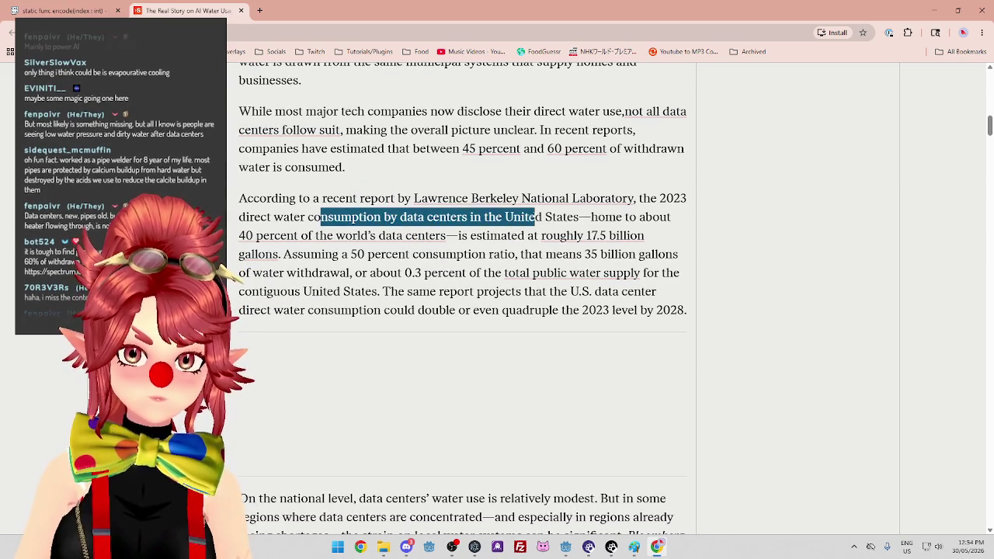
{"action": "left_click_drag", "start_coordinate": [469, 236], "coordinate": [481, 235]}
{"action": "left_click_drag", "start_coordinate": [311, 253], "coordinate": [546, 257]}
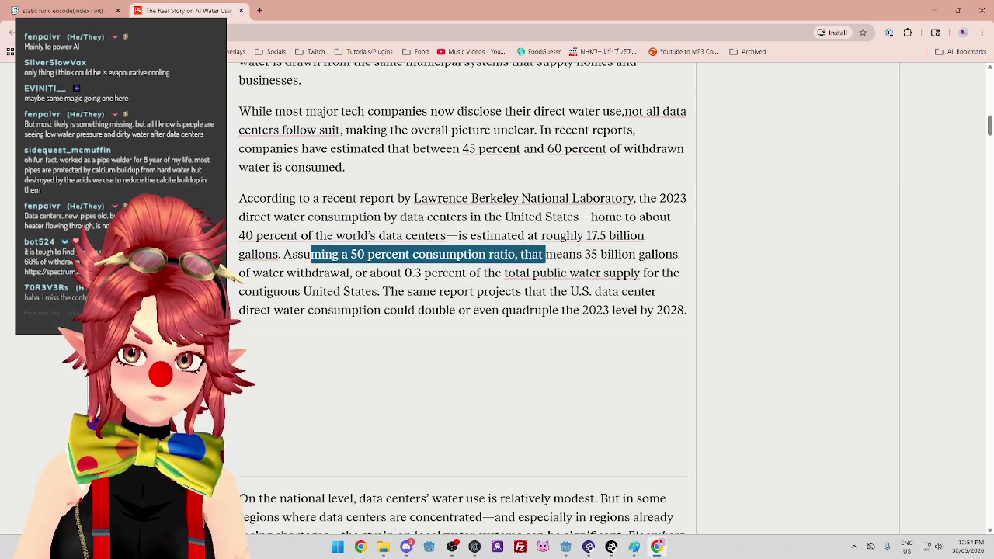
{"action": "mouse_move", "coordinate": [339, 273]}
{"action": "left_mouse_down"}
{"action": "mouse_move", "coordinate": [417, 272]}
{"action": "mouse_move", "coordinate": [436, 291]}
{"action": "left_mouse_up"}
{"action": "scroll", "coordinate": [420, 330], "scroll_direction": "down", "scroll_amount": 3}
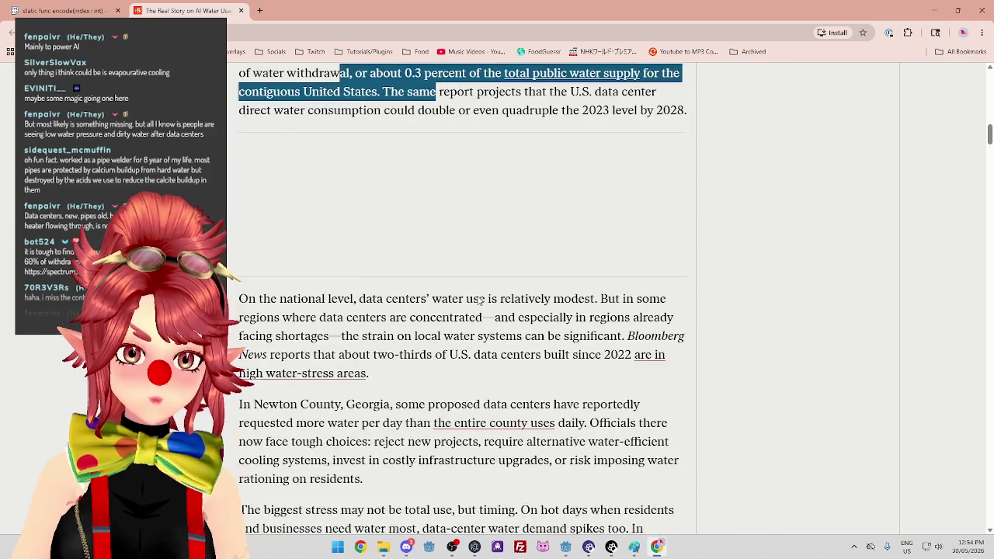
{"action": "scroll", "coordinate": [422, 330], "scroll_direction": "down", "scroll_amount": 1}
{"action": "left_click_drag", "start_coordinate": [448, 239], "coordinate": [545, 241]}
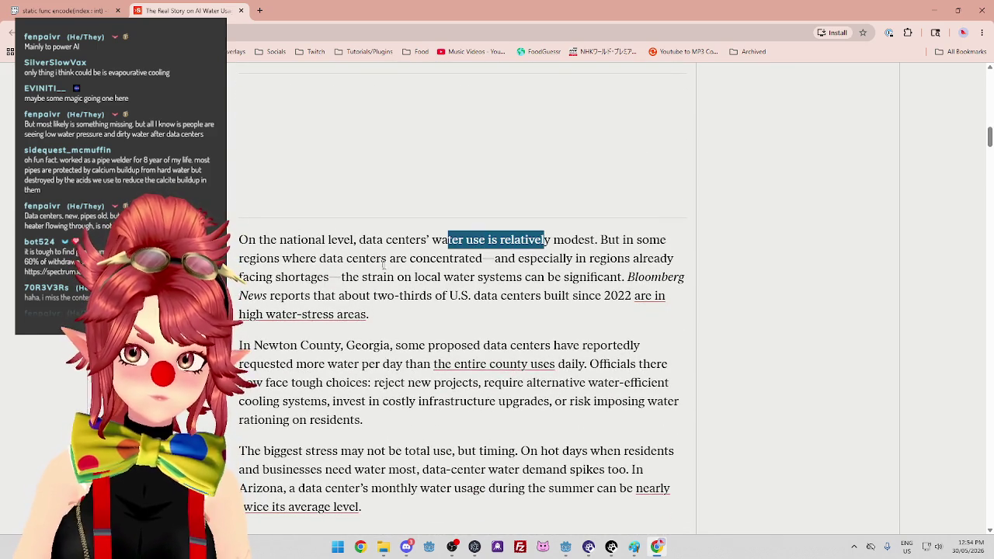
{"action": "left_click_drag", "start_coordinate": [308, 258], "coordinate": [447, 258]}
{"action": "left_click_drag", "start_coordinate": [544, 258], "coordinate": [581, 258]}
{"action": "left_click_drag", "start_coordinate": [430, 277], "coordinate": [500, 296]}
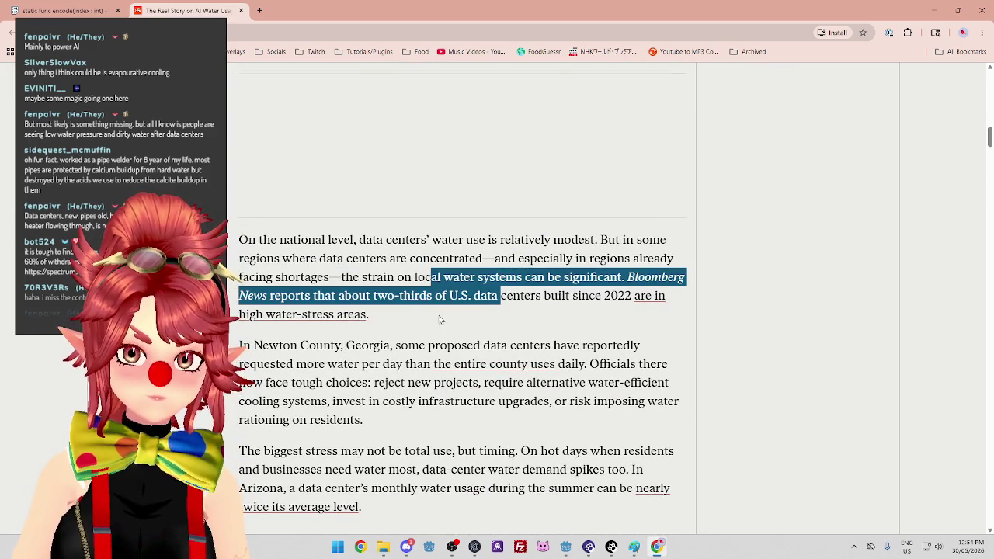
Keep scrolling down to the 'Indirect Water Use: Thirsty Electricity' section.
{"action": "scroll", "coordinate": [440, 320], "scroll_direction": "down", "scroll_amount": 2}
{"action": "left_click_drag", "start_coordinate": [401, 241], "coordinate": [534, 242]}
{"action": "mouse_move", "coordinate": [296, 261]}
{"action": "left_mouse_down"}
{"action": "mouse_move", "coordinate": [363, 289]}
{"action": "mouse_move", "coordinate": [374, 280]}
{"action": "mouse_move", "coordinate": [530, 298]}
{"action": "left_mouse_up"}
{"action": "scroll", "coordinate": [530, 298], "scroll_direction": "down", "scroll_amount": 1}
{"action": "left_click_drag", "start_coordinate": [358, 296], "coordinate": [446, 296]}
{"action": "scroll", "coordinate": [396, 292], "scroll_direction": "down", "scroll_amount": 4}
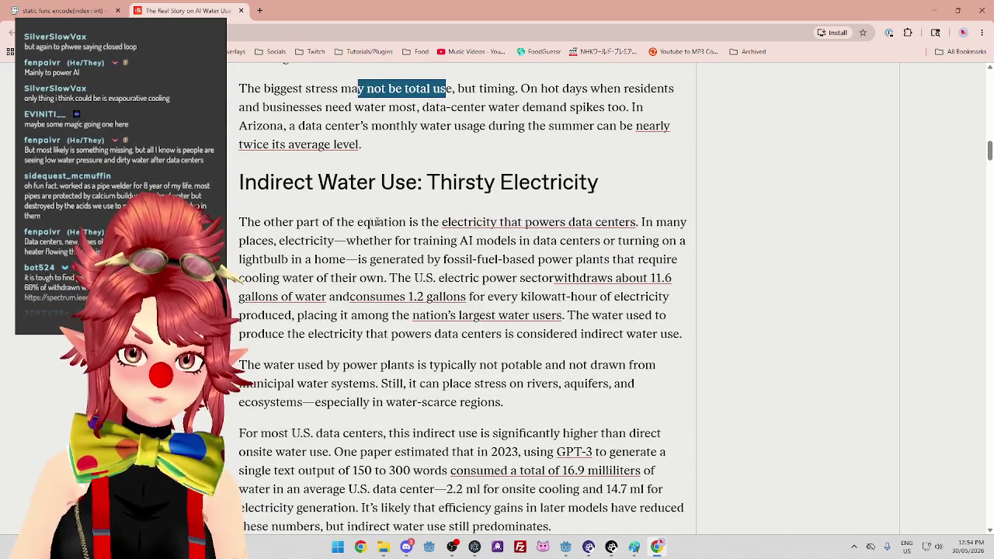
Highlight lines in the electricity paragraph about powering AI models.
{"action": "left_click_drag", "start_coordinate": [274, 222], "coordinate": [321, 222]}
{"action": "left_click", "coordinate": [373, 229]}
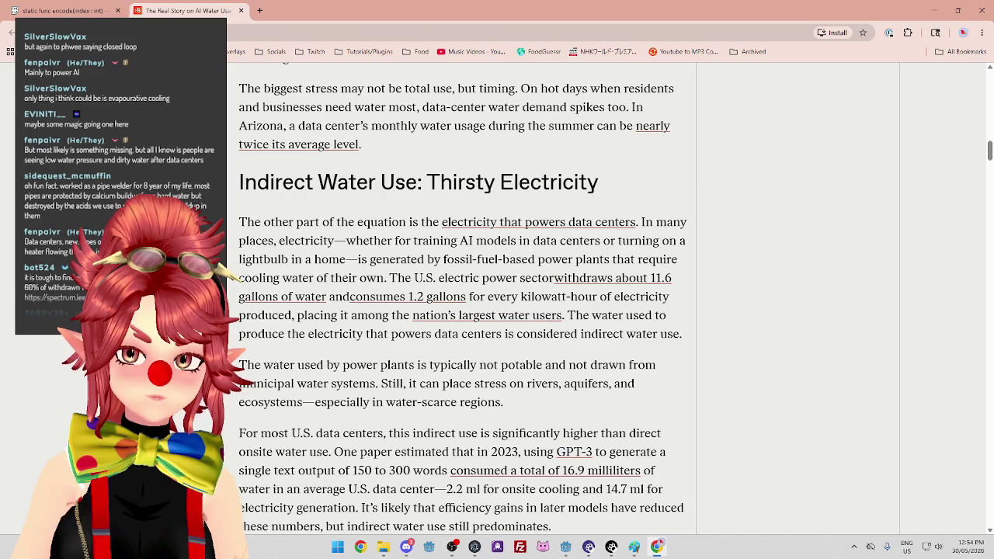
{"action": "left_click_drag", "start_coordinate": [304, 240], "coordinate": [522, 241]}
{"action": "left_click_drag", "start_coordinate": [314, 259], "coordinate": [482, 259]}
{"action": "scroll", "coordinate": [467, 265], "scroll_direction": "down", "scroll_amount": 1}
{"action": "left_click_drag", "start_coordinate": [390, 226], "coordinate": [480, 226]}
{"action": "scroll", "coordinate": [469, 156], "scroll_direction": "down", "scroll_amount": 1}
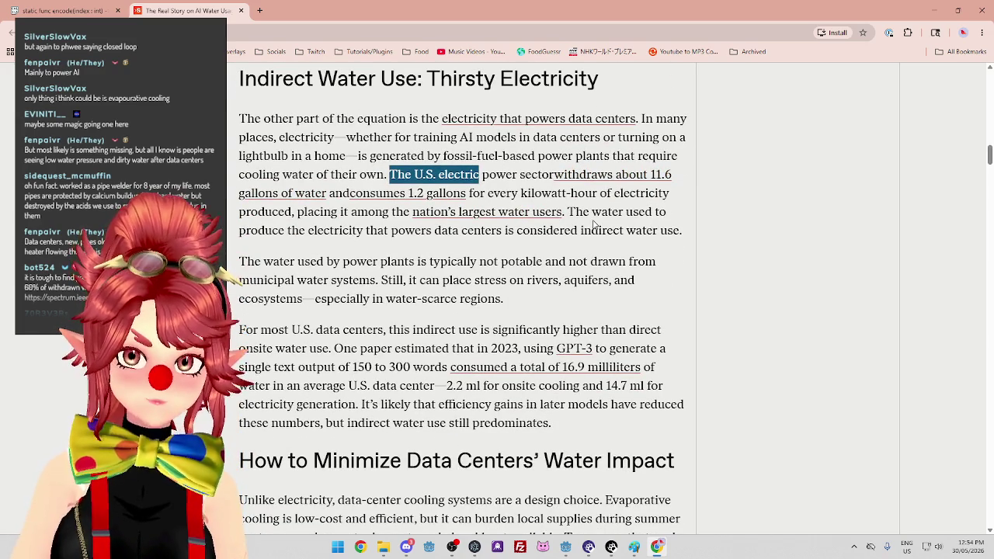
{"action": "left_click", "coordinate": [469, 155]}
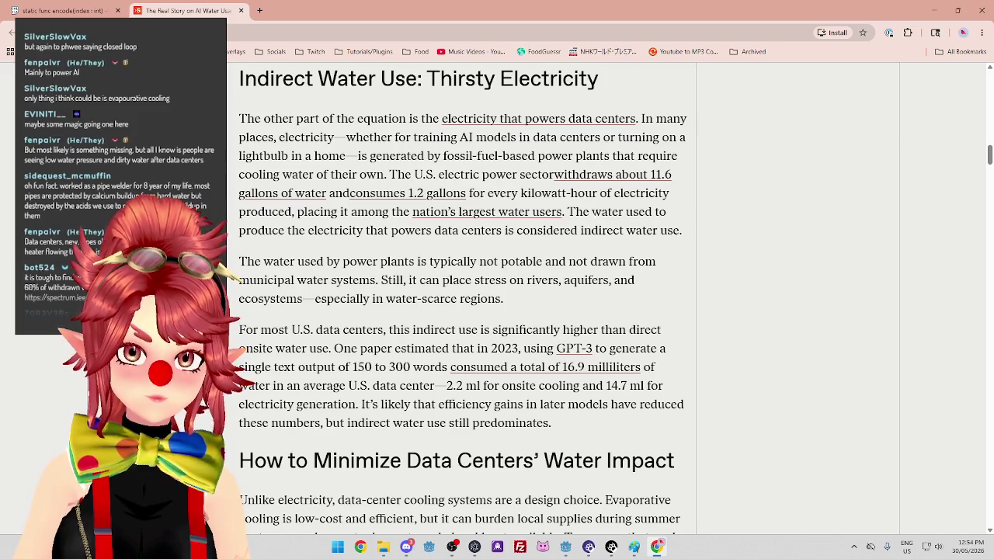
Highlight the U.S. electric power sector phrase, the indirect water use definition, and power-plant water sentence.
{"action": "mouse_move", "coordinate": [465, 174]}
{"action": "left_mouse_down"}
{"action": "mouse_move", "coordinate": [532, 174]}
{"action": "mouse_move", "coordinate": [603, 192]}
{"action": "left_mouse_up"}
{"action": "left_click_drag", "start_coordinate": [324, 211], "coordinate": [350, 211]}
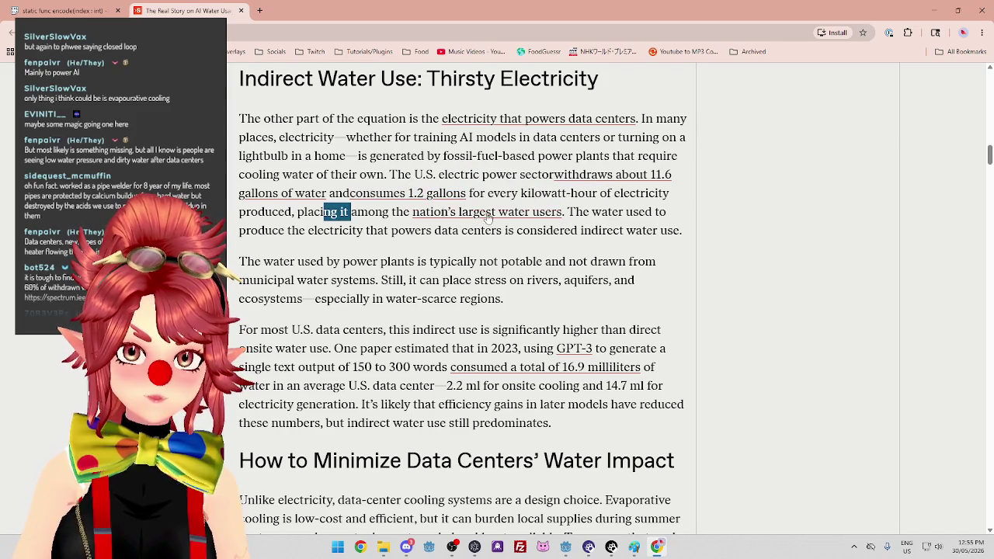
{"action": "left_click_drag", "start_coordinate": [582, 212], "coordinate": [669, 213]}
{"action": "left_click_drag", "start_coordinate": [287, 231], "coordinate": [657, 231]}
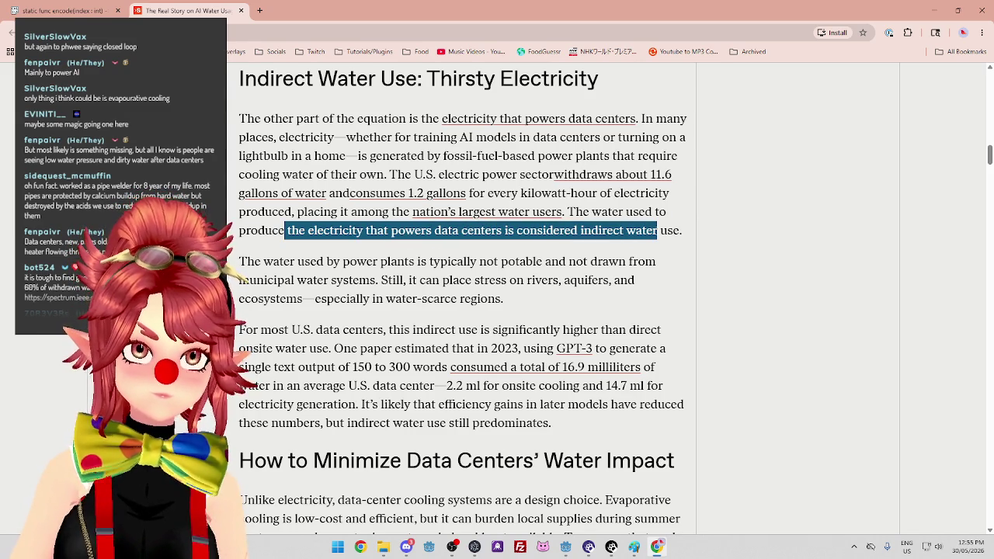
{"action": "left_click_drag", "start_coordinate": [278, 262], "coordinate": [313, 261]}
{"action": "left_click_drag", "start_coordinate": [357, 262], "coordinate": [570, 265]}
{"action": "mouse_move", "coordinate": [424, 278]}
{"action": "left_mouse_down"}
{"action": "mouse_move", "coordinate": [358, 273]}
{"action": "mouse_move", "coordinate": [459, 281]}
{"action": "left_mouse_up"}
{"action": "scroll", "coordinate": [544, 323], "scroll_direction": "down", "scroll_amount": 1}
{"action": "scroll", "coordinate": [545, 323], "scroll_direction": "up", "scroll_amount": 1}
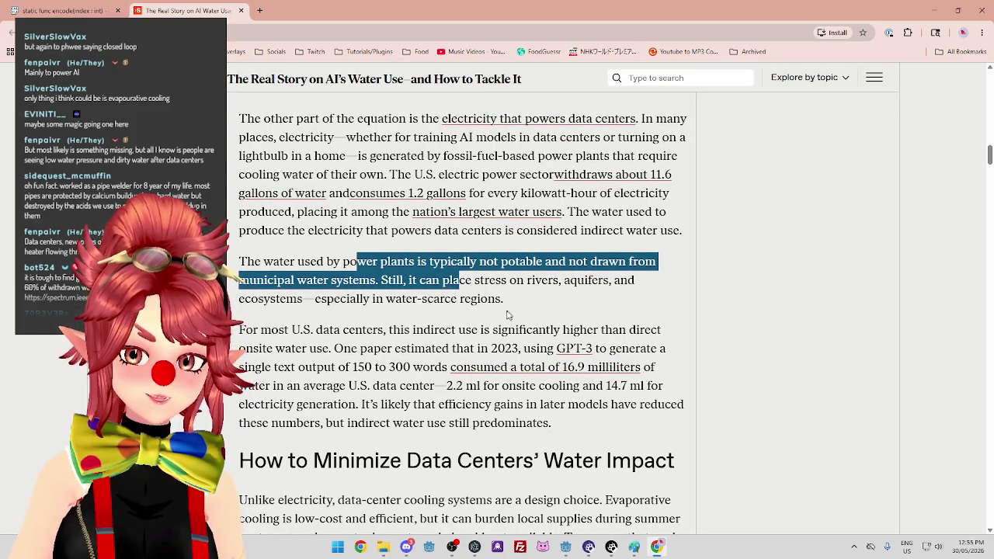
{"action": "left_click", "coordinate": [511, 302]}
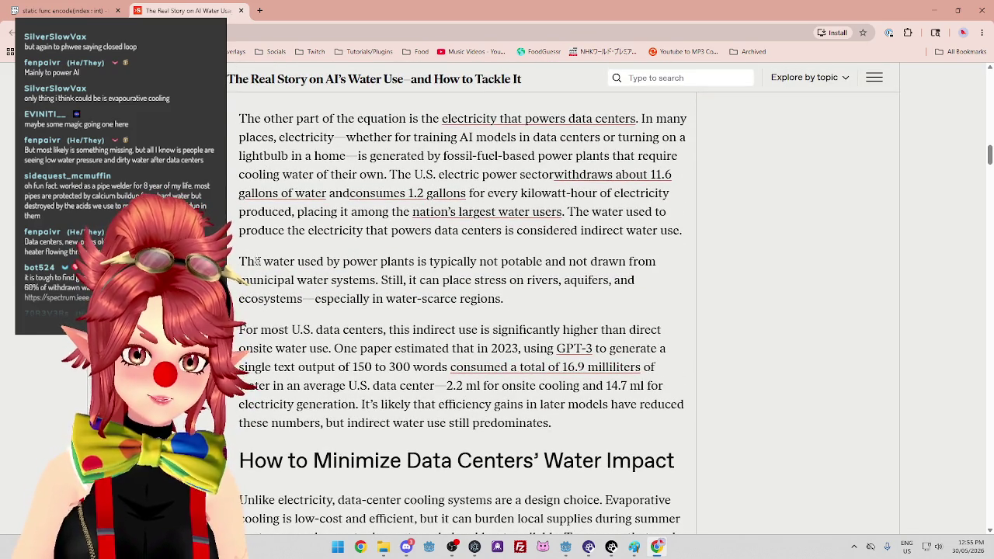
{"action": "mouse_move", "coordinate": [239, 262]}
{"action": "left_mouse_down"}
{"action": "mouse_move", "coordinate": [501, 261]}
{"action": "mouse_move", "coordinate": [509, 301]}
{"action": "mouse_move", "coordinate": [312, 299]}
{"action": "mouse_move", "coordinate": [239, 266]}
{"action": "left_mouse_up"}
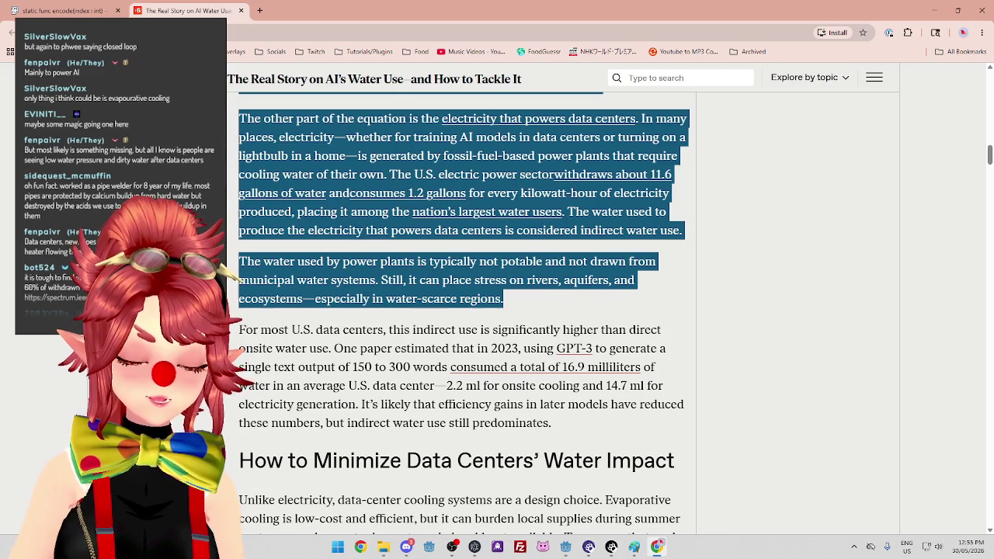
Highlight the start of the 'For most U.S.' paragraph, then bring the Paint sketch back.
{"action": "scroll", "coordinate": [443, 383], "scroll_direction": "down", "scroll_amount": 1}
{"action": "mouse_move", "coordinate": [239, 278]}
{"action": "left_mouse_down"}
{"action": "mouse_move", "coordinate": [516, 297]}
{"action": "mouse_move", "coordinate": [533, 278]}
{"action": "mouse_move", "coordinate": [570, 278]}
{"action": "left_mouse_up"}
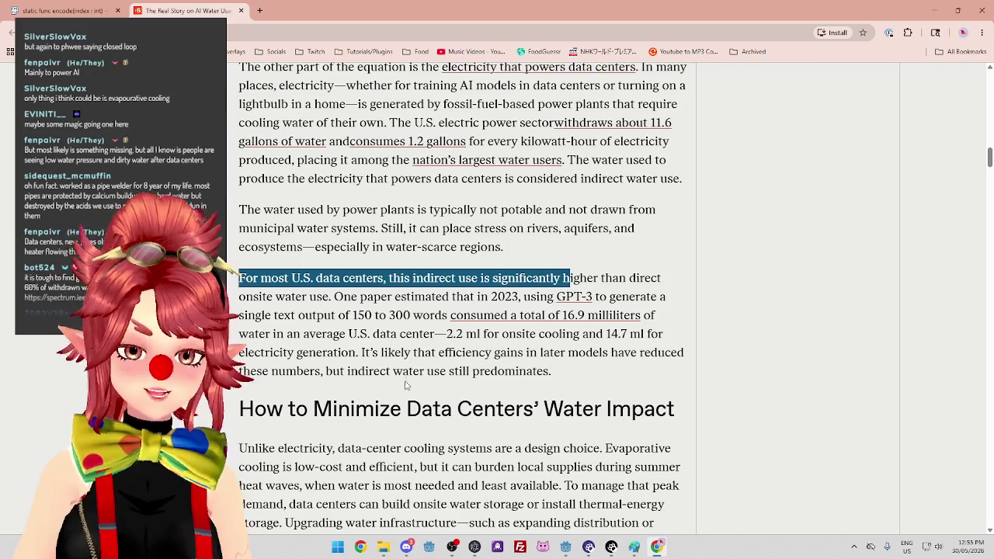
{"action": "scroll", "coordinate": [408, 384], "scroll_direction": "down", "scroll_amount": 2}
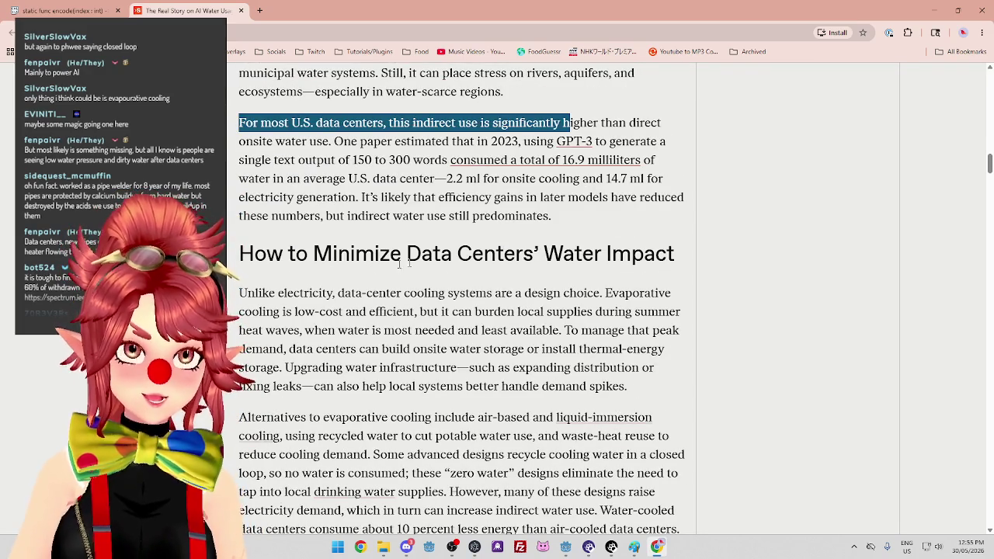
{"action": "left_click", "coordinate": [634, 547]}
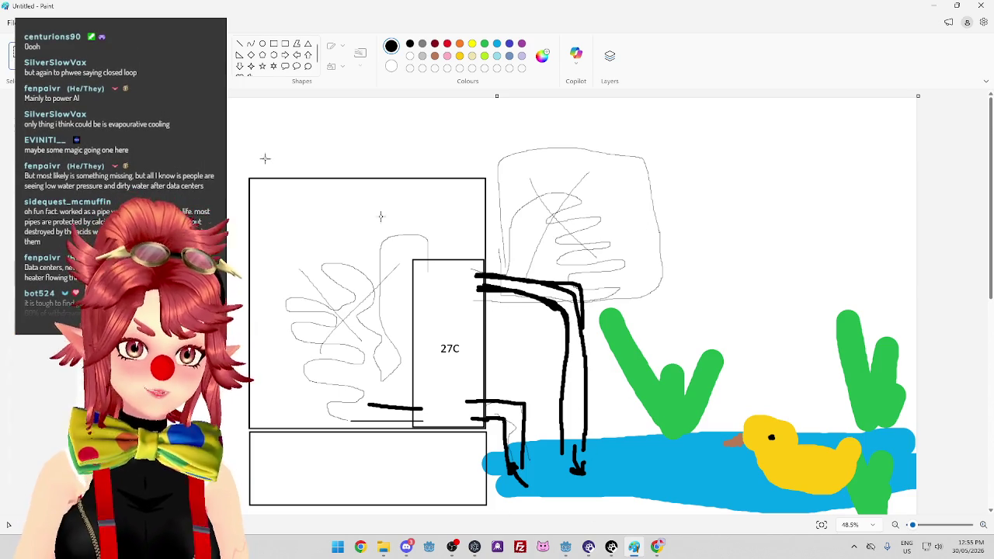
Delete the black pipes into the pond and sketch a black tower at upper right.
{"action": "mouse_move", "coordinate": [490, 264]}
{"action": "left_mouse_down"}
{"action": "mouse_move", "coordinate": [539, 421]}
{"action": "mouse_move", "coordinate": [593, 494]}
{"action": "left_mouse_up"}
{"action": "key", "text": "Delete"}
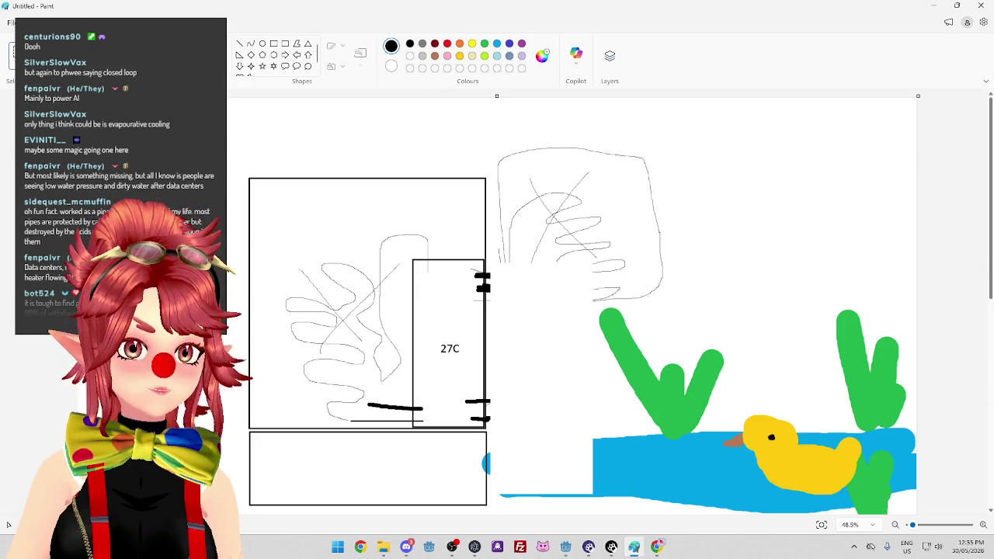
{"action": "left_click_drag", "start_coordinate": [828, 132], "coordinate": [826, 198]}
{"action": "left_click_drag", "start_coordinate": [876, 128], "coordinate": [878, 191]}
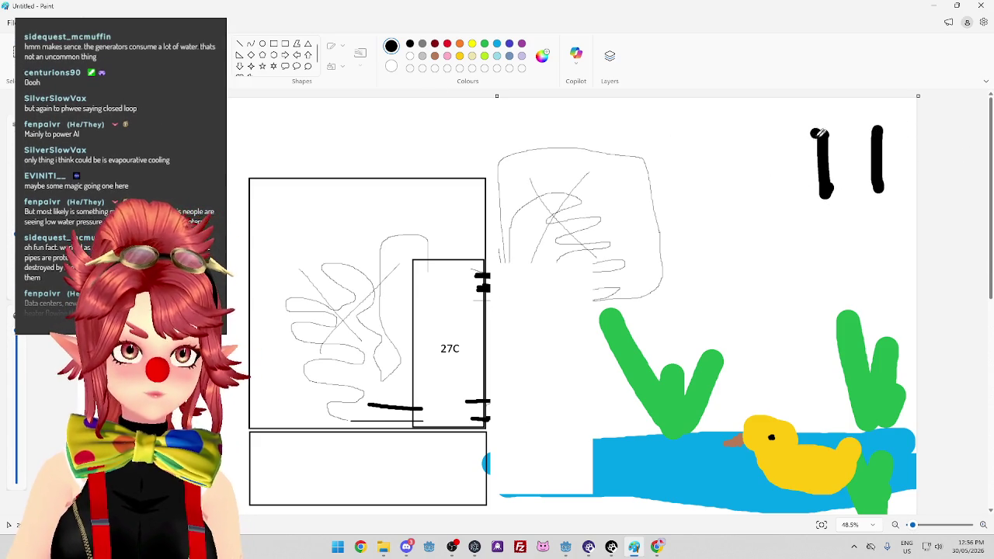
{"action": "left_click_drag", "start_coordinate": [780, 138], "coordinate": [893, 137]}
{"action": "mouse_move", "coordinate": [838, 153]}
{"action": "left_mouse_down"}
{"action": "mouse_move", "coordinate": [793, 174]}
{"action": "mouse_move", "coordinate": [831, 216]}
{"action": "left_mouse_up"}
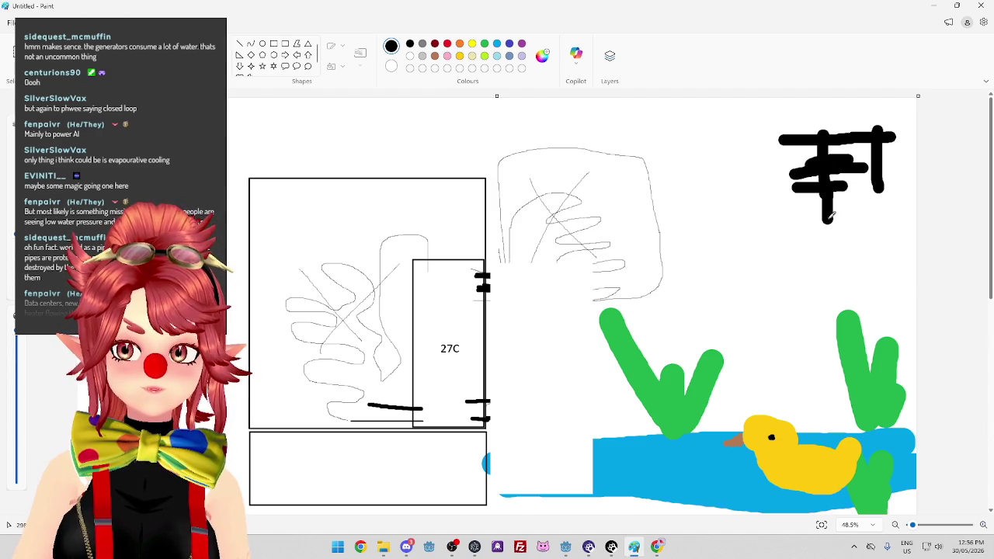
{"action": "left_click_drag", "start_coordinate": [884, 168], "coordinate": [893, 236]}
{"action": "left_click_drag", "start_coordinate": [833, 208], "coordinate": [829, 237]}
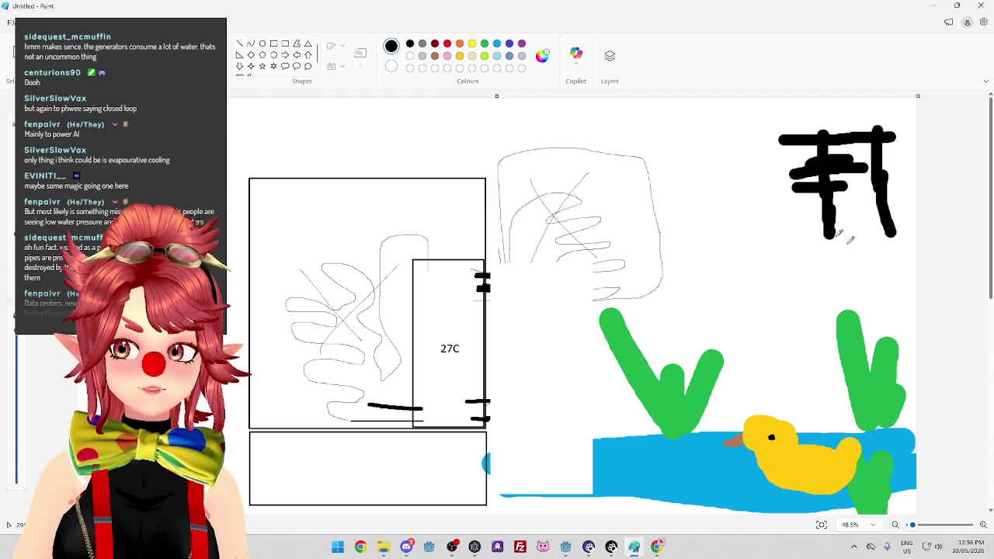
Add a curved line below the tower, a line into the pond, and a pipe from the 27C box.
{"action": "left_click_drag", "start_coordinate": [724, 101], "coordinate": [916, 283]}
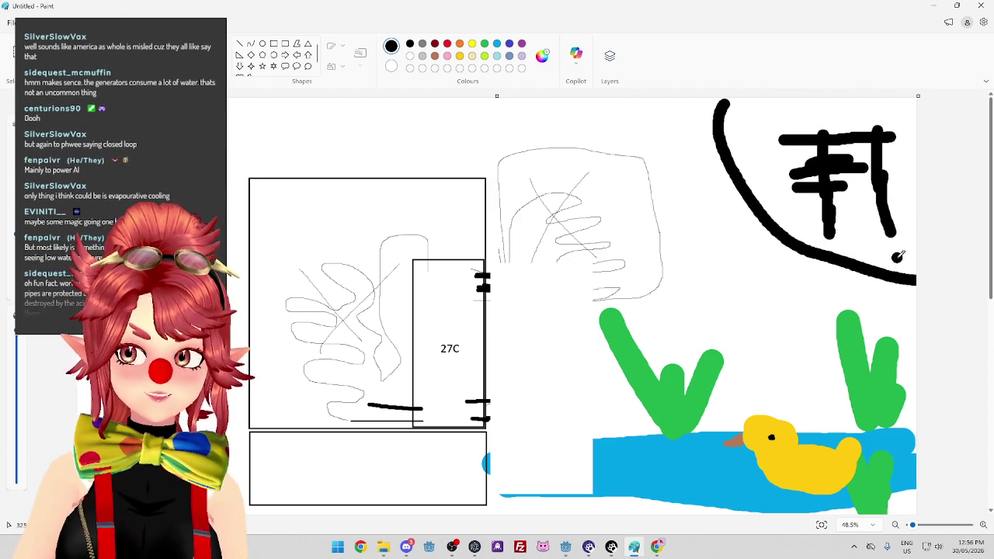
{"action": "left_click_drag", "start_coordinate": [897, 255], "coordinate": [902, 452]}
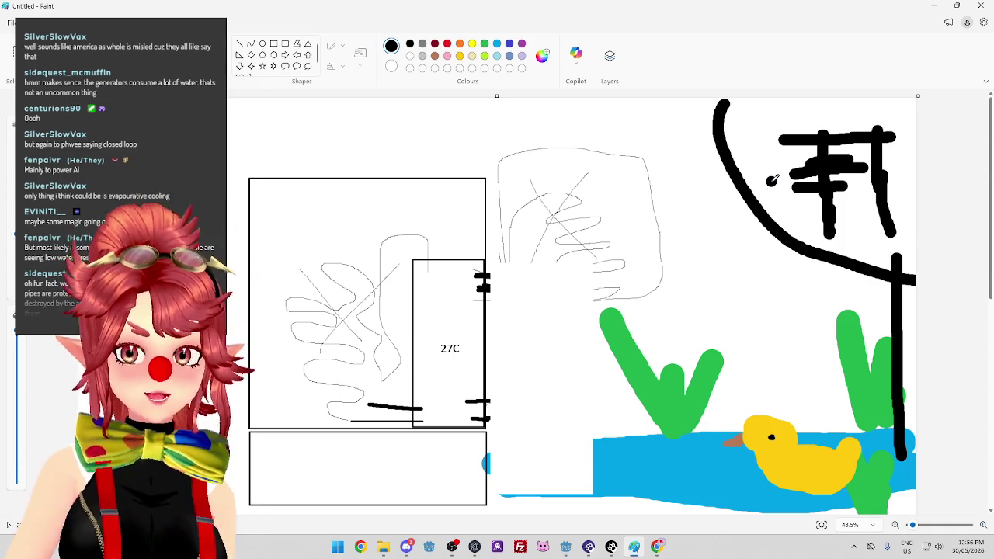
{"action": "left_click", "coordinate": [481, 283]}
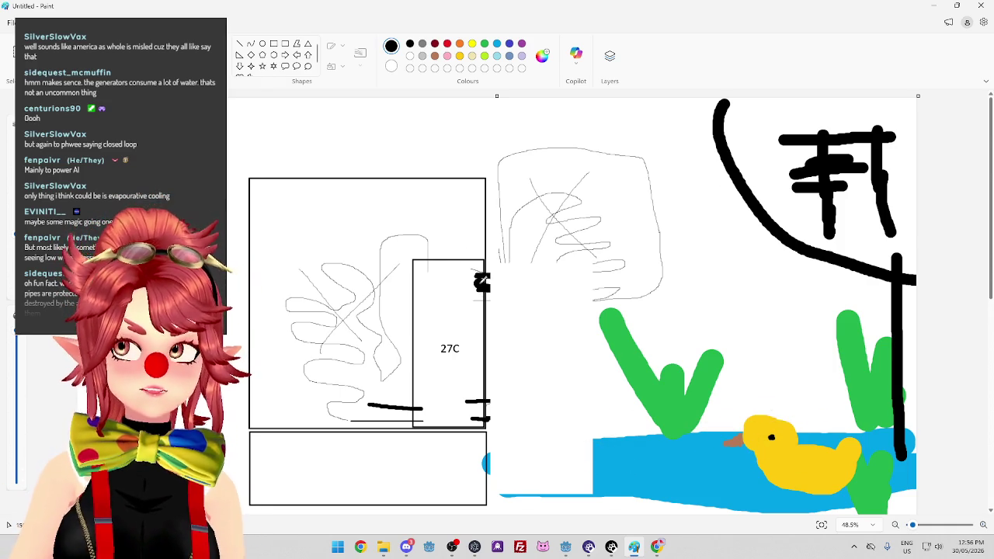
{"action": "mouse_move", "coordinate": [482, 283]}
{"action": "left_mouse_down"}
{"action": "mouse_move", "coordinate": [722, 286]}
{"action": "mouse_move", "coordinate": [785, 220]}
{"action": "left_mouse_up"}
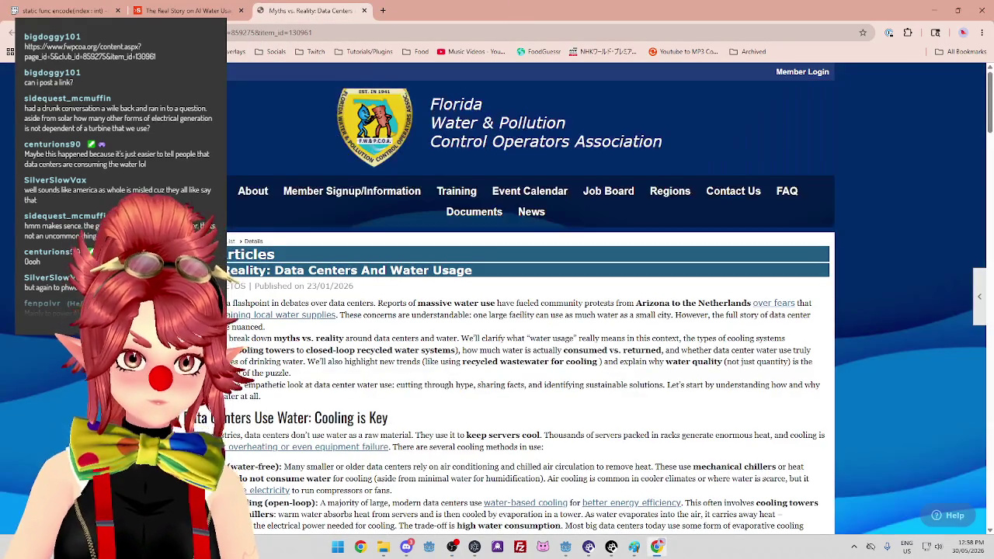
{"action": "scroll", "coordinate": [565, 260], "scroll_direction": "down", "scroll_amount": 2}
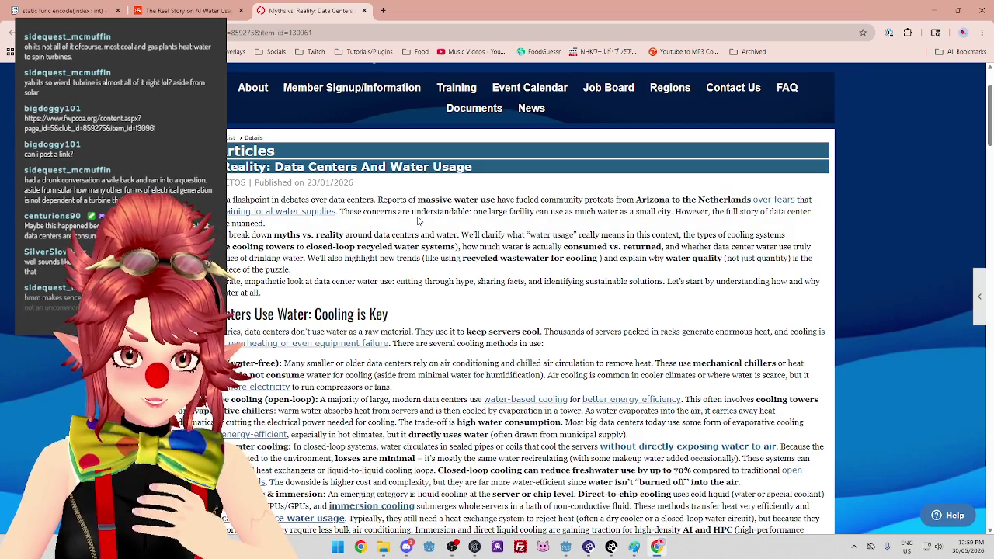
{"action": "scroll", "coordinate": [348, 274], "scroll_direction": "down", "scroll_amount": 2}
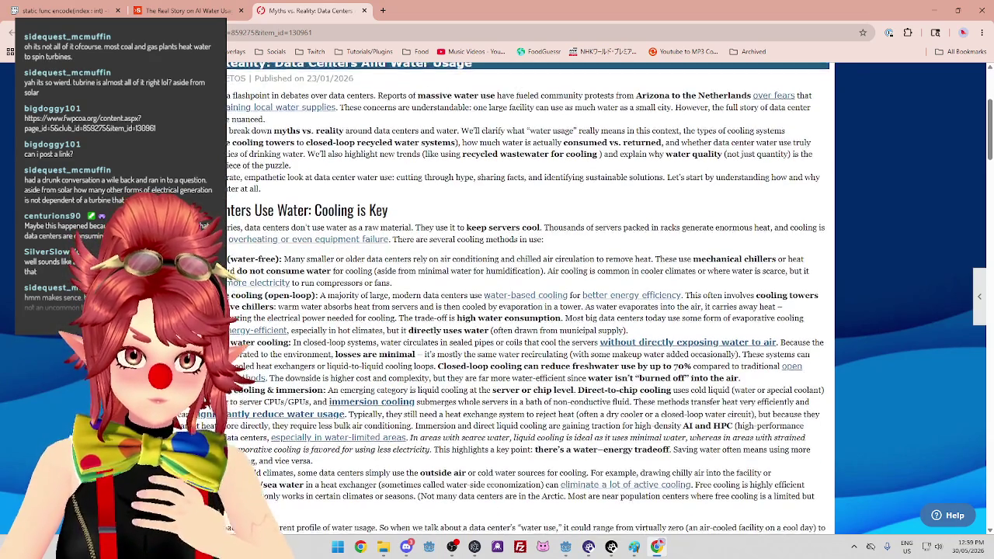
{"action": "scroll", "coordinate": [360, 291], "scroll_direction": "down", "scroll_amount": 1}
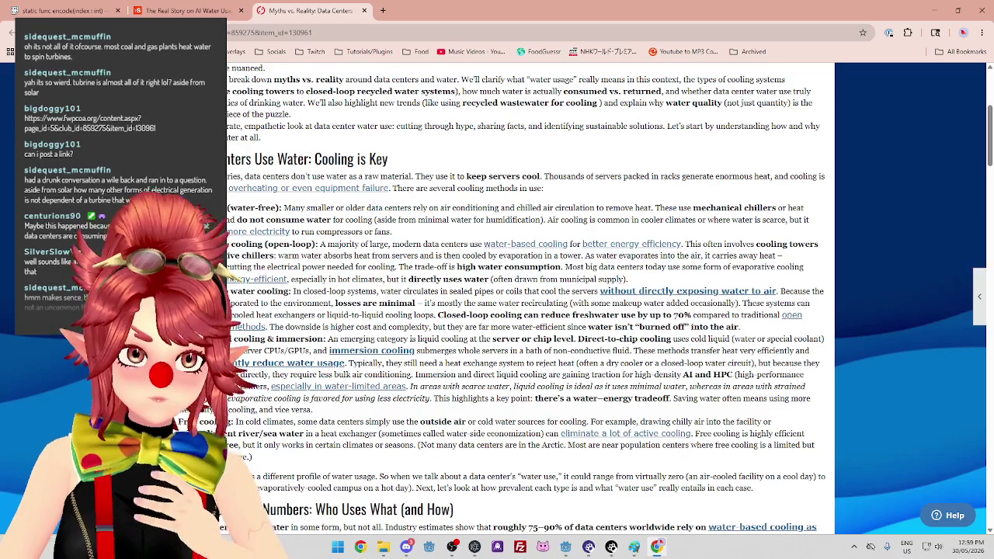
{"action": "left_click_drag", "start_coordinate": [358, 175], "coordinate": [559, 176]}
{"action": "left_click_drag", "start_coordinate": [614, 176], "coordinate": [778, 177]}
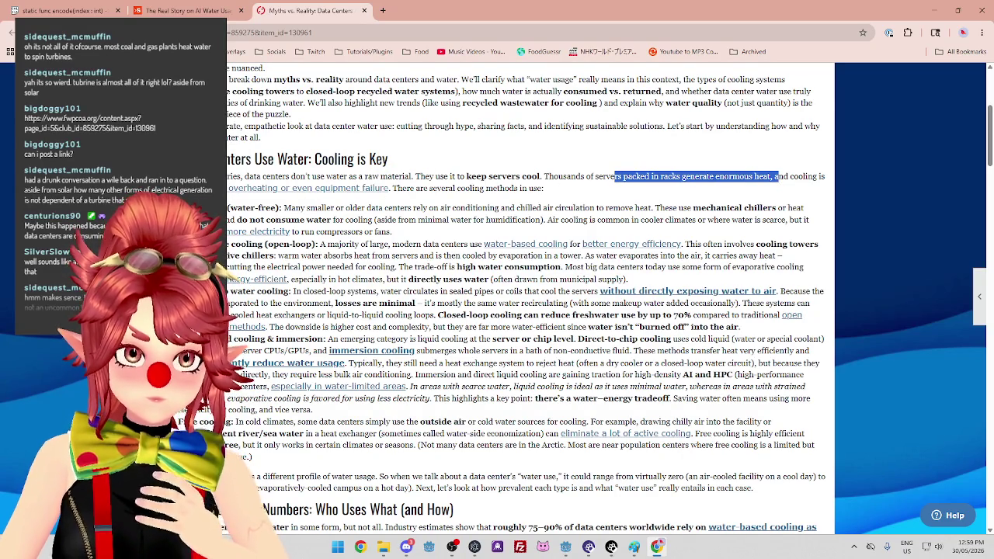
{"action": "left_click_drag", "start_coordinate": [464, 188], "coordinate": [520, 188]}
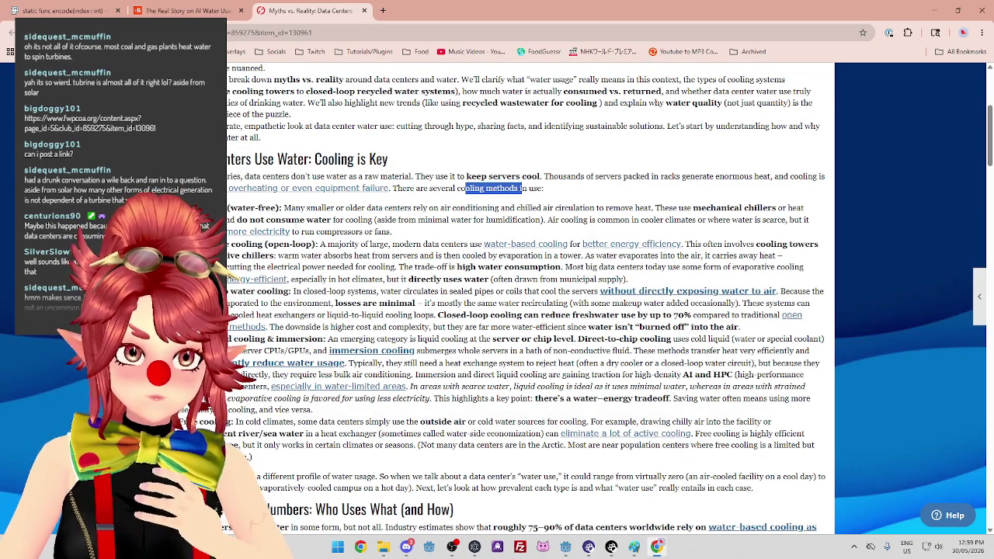
{"action": "left_click_drag", "start_coordinate": [326, 244], "coordinate": [441, 244]}
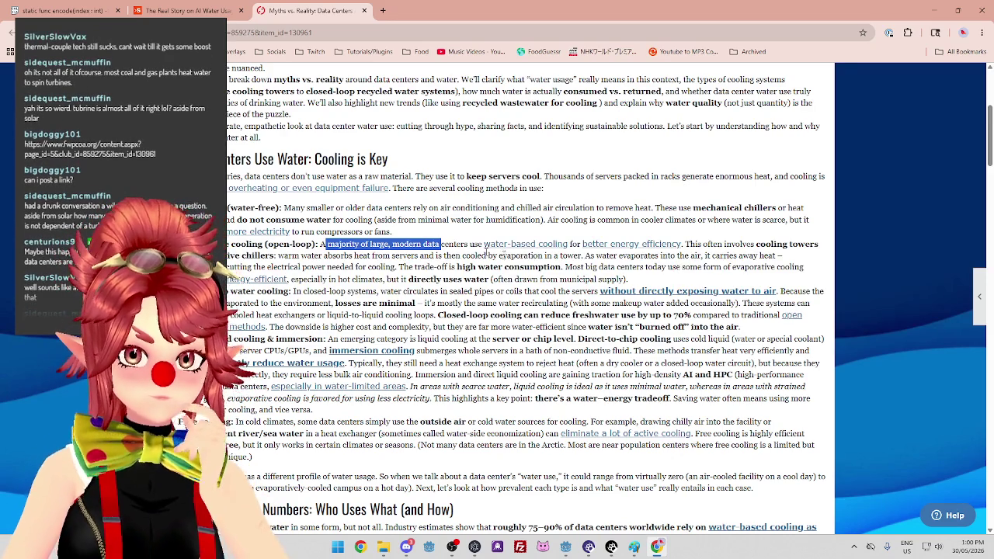
{"action": "left_click", "coordinate": [282, 290]}
{"action": "left_click_drag", "start_coordinate": [303, 291], "coordinate": [310, 291]}
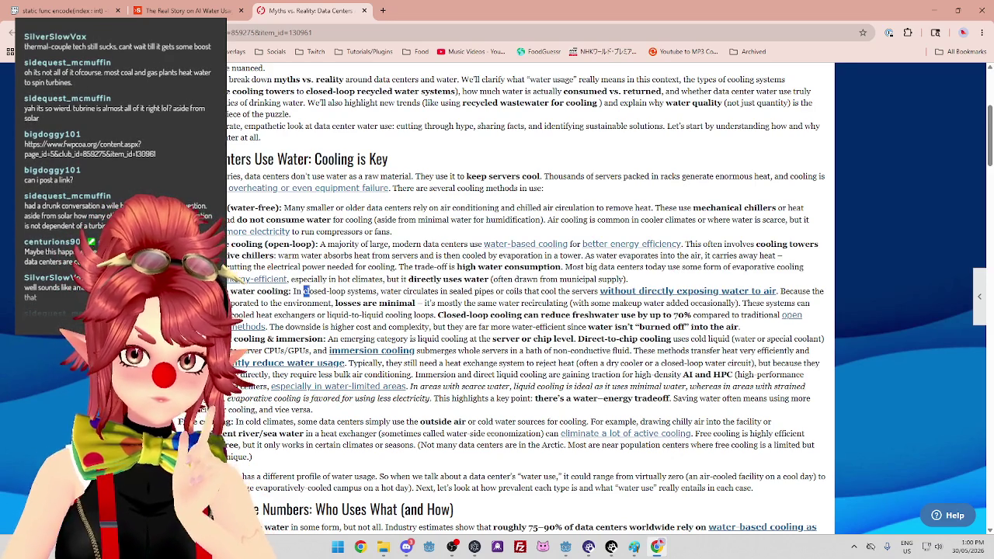
{"action": "left_click", "coordinate": [279, 258]}
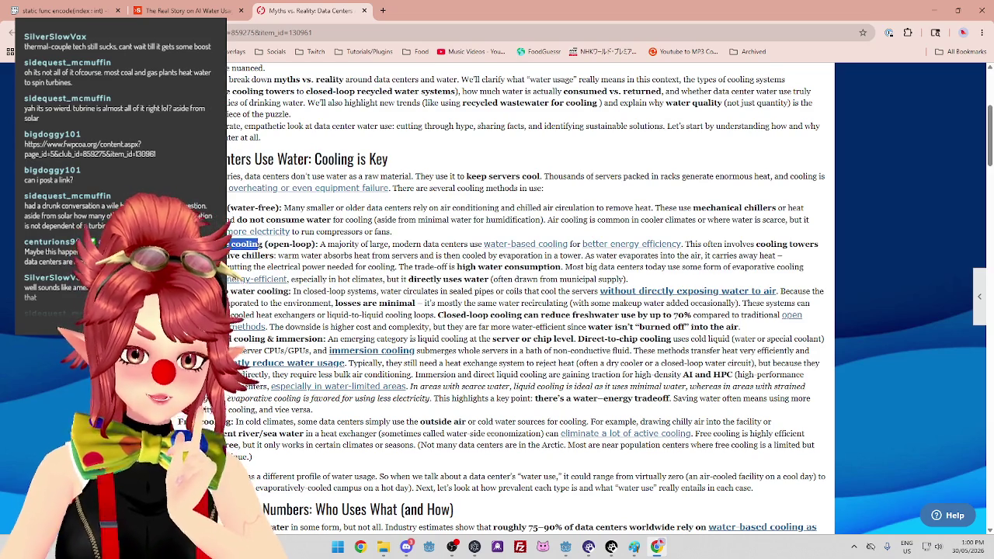
{"action": "left_click_drag", "start_coordinate": [276, 245], "coordinate": [275, 256]}
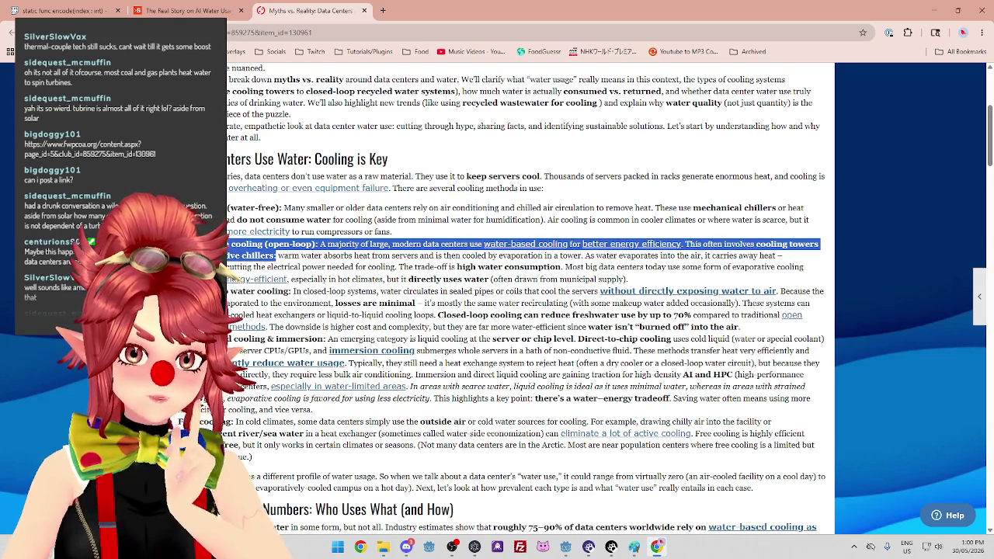
{"action": "left_click", "coordinate": [256, 258]}
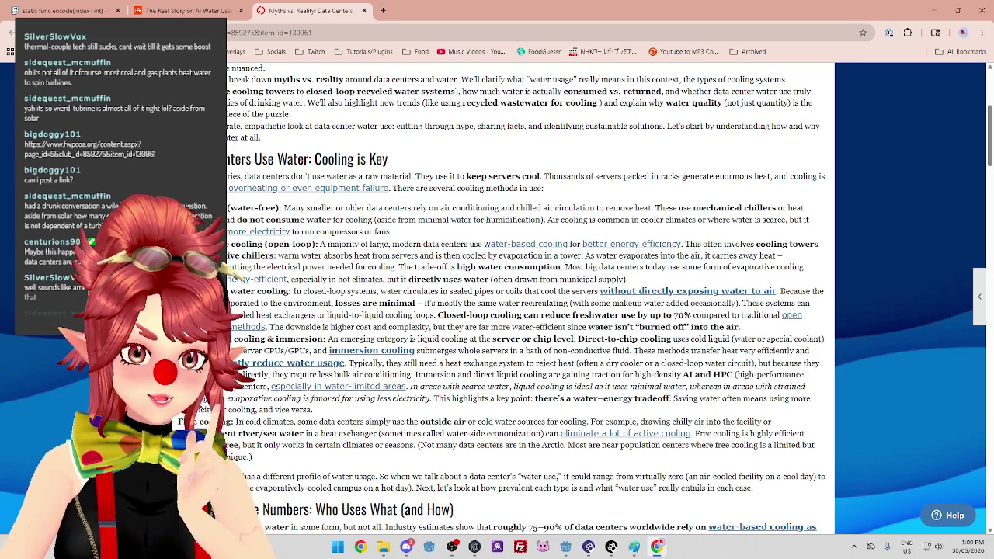
{"action": "left_click_drag", "start_coordinate": [246, 250], "coordinate": [262, 253]}
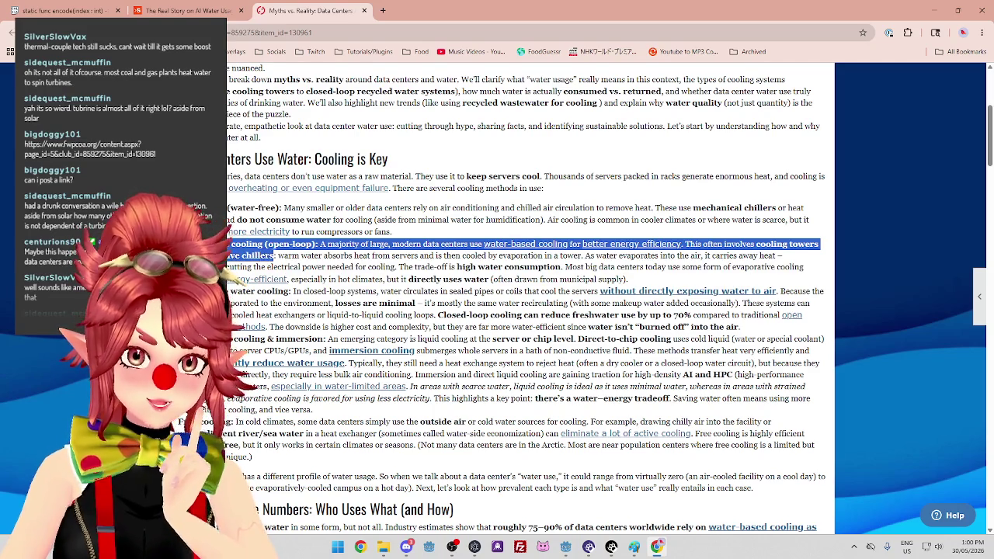
{"action": "left_click", "coordinate": [273, 255]}
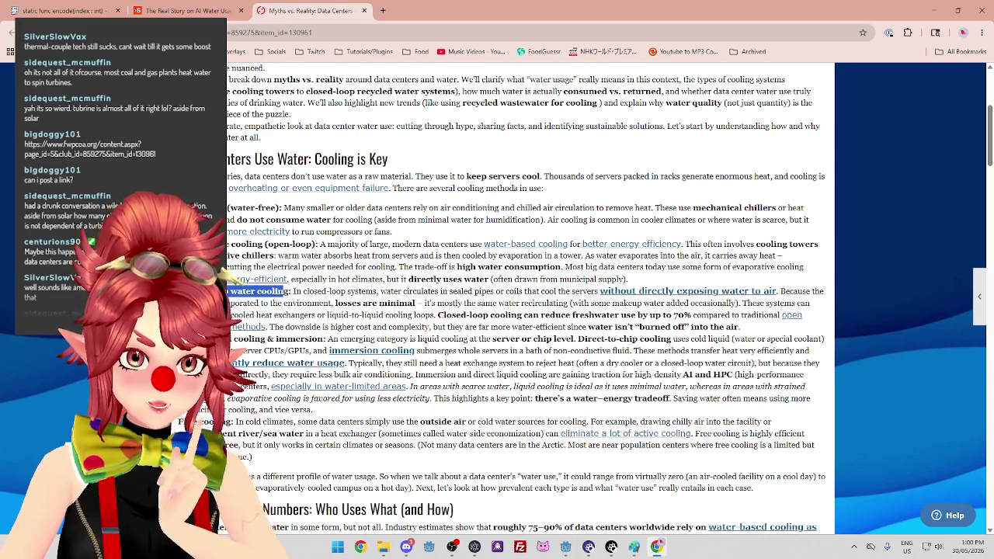
{"action": "left_click_drag", "start_coordinate": [301, 291], "coordinate": [540, 291]}
{"action": "mouse_move", "coordinate": [437, 303]}
{"action": "left_mouse_down"}
{"action": "mouse_move", "coordinate": [398, 304]}
{"action": "mouse_move", "coordinate": [618, 315]}
{"action": "left_mouse_up"}
{"action": "left_click_drag", "start_coordinate": [286, 314], "coordinate": [366, 314]}
{"action": "left_click_drag", "start_coordinate": [456, 314], "coordinate": [719, 324]}
{"action": "left_click_drag", "start_coordinate": [284, 327], "coordinate": [456, 327]}
{"action": "left_click_drag", "start_coordinate": [491, 327], "coordinate": [693, 327]}
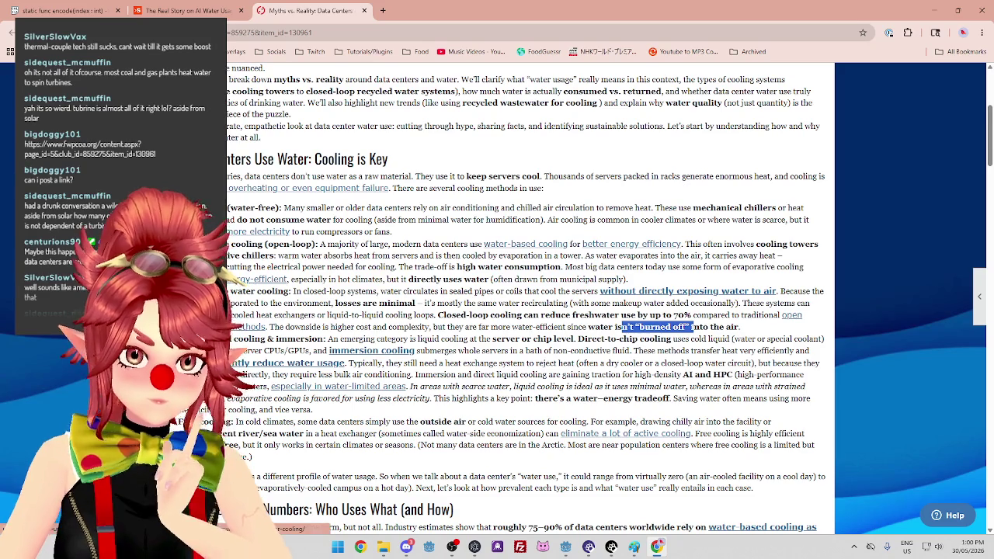
Highlight the sentences on a data center's water use range and how prevalent each type is.
{"action": "scroll", "coordinate": [393, 314], "scroll_direction": "down", "scroll_amount": 1}
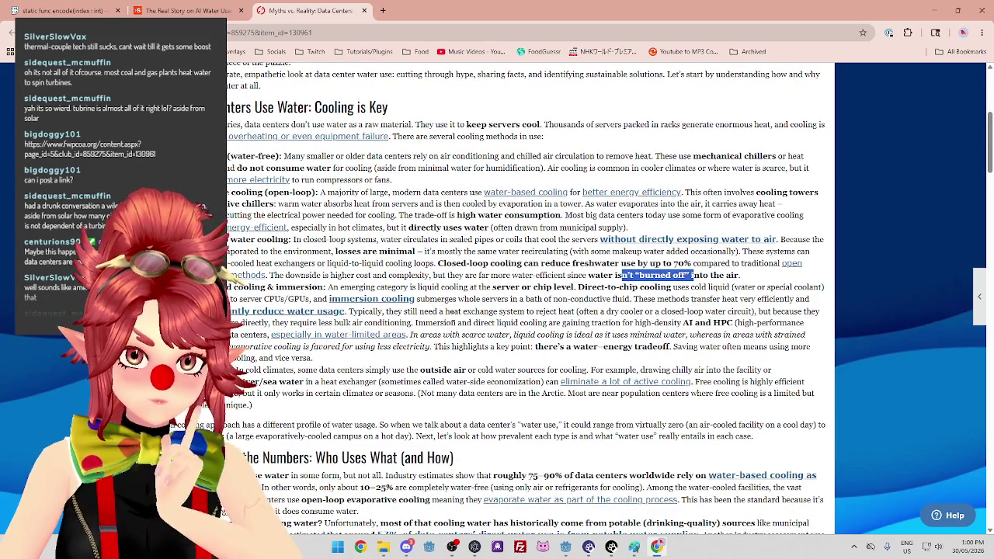
{"action": "scroll", "coordinate": [280, 322], "scroll_direction": "down", "scroll_amount": 2}
{"action": "left_click_drag", "start_coordinate": [232, 320], "coordinate": [437, 320]}
{"action": "left_click_drag", "start_coordinate": [503, 320], "coordinate": [783, 333]}
{"action": "left_click_drag", "start_coordinate": [425, 333], "coordinate": [751, 334]}
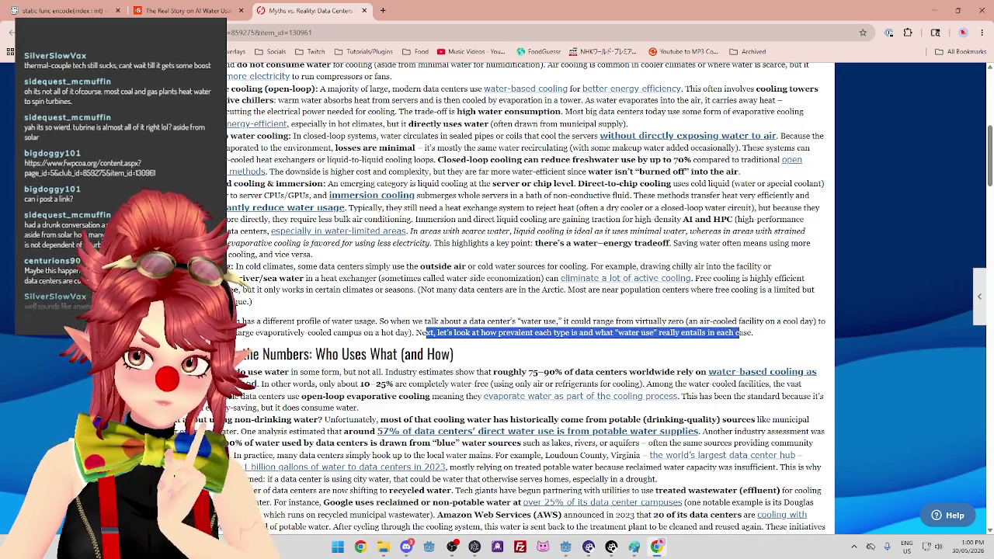
{"action": "scroll", "coordinate": [266, 216], "scroll_direction": "down", "scroll_amount": 2}
In 'By the Numbers', highlight the 75–90%, 10–25% water-free, and potable cooling water statements.
{"action": "left_click_drag", "start_coordinate": [337, 199], "coordinate": [388, 199]}
{"action": "left_click_drag", "start_coordinate": [264, 217], "coordinate": [395, 217]}
{"action": "left_click_drag", "start_coordinate": [406, 216], "coordinate": [676, 217]}
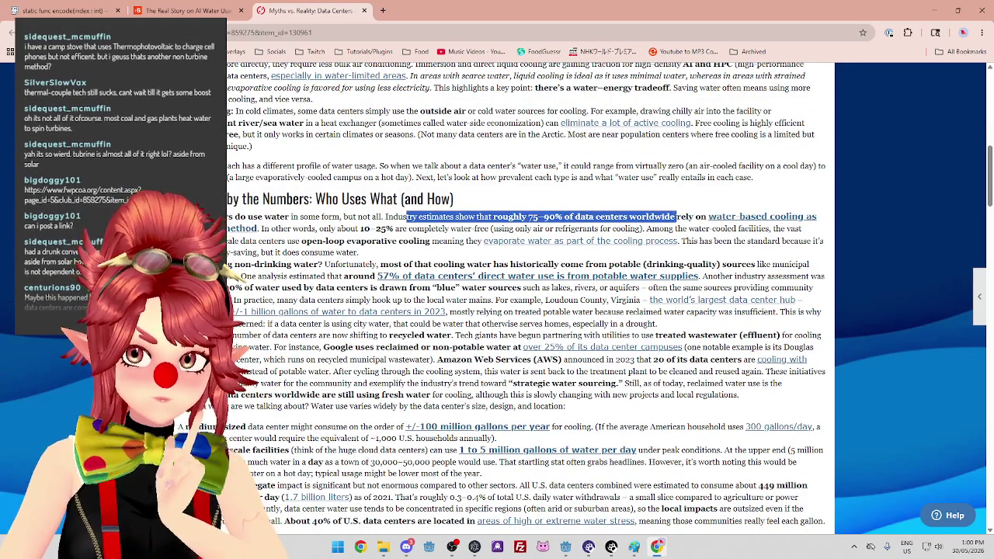
{"action": "left_click_drag", "start_coordinate": [512, 217], "coordinate": [664, 217]}
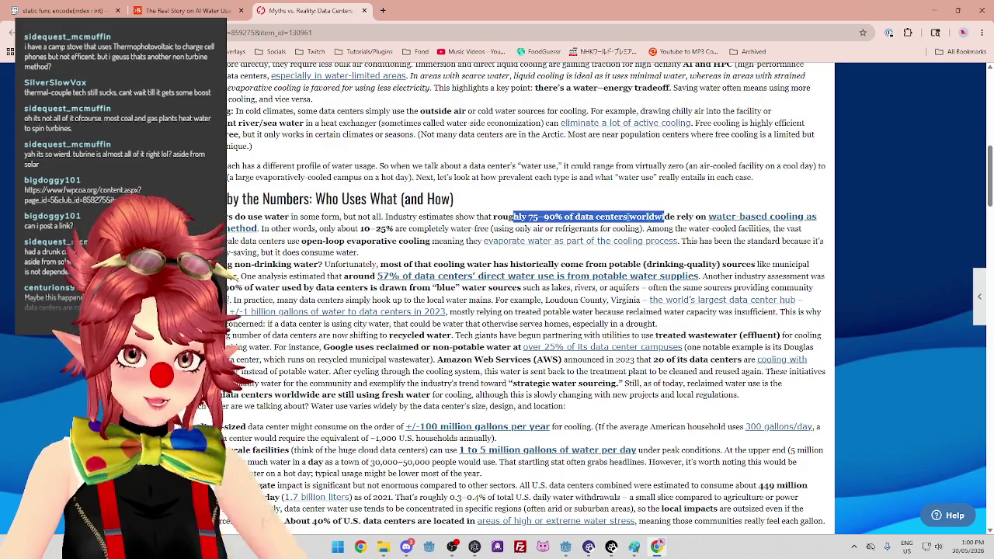
{"action": "left_click_drag", "start_coordinate": [262, 228], "coordinate": [472, 229]}
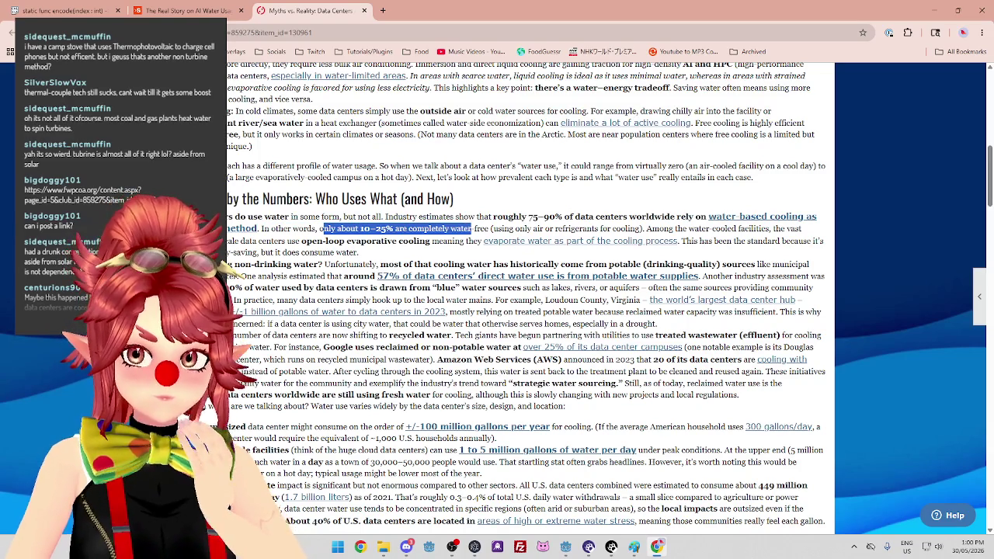
{"action": "left_click_drag", "start_coordinate": [652, 228], "coordinate": [733, 228]}
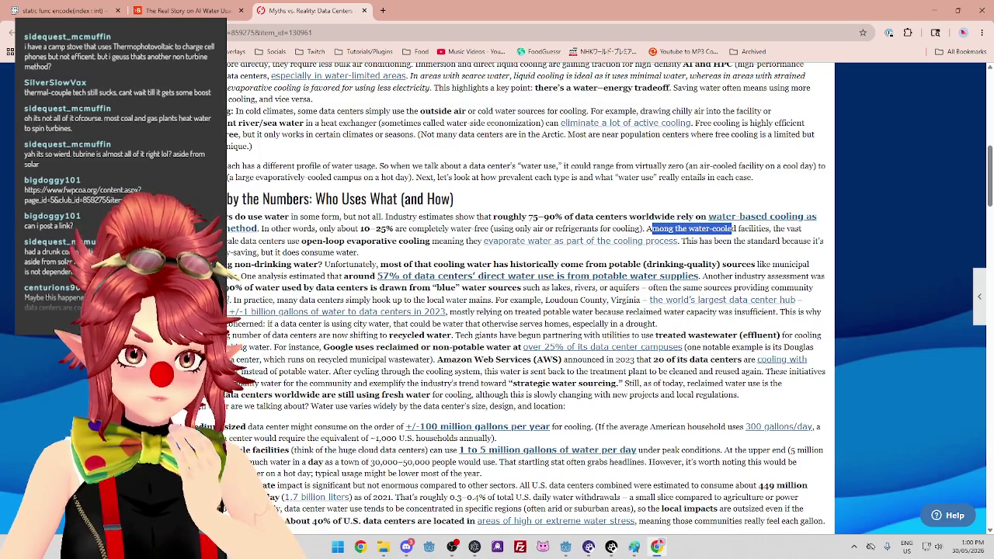
{"action": "left_click_drag", "start_coordinate": [252, 241], "coordinate": [278, 240]}
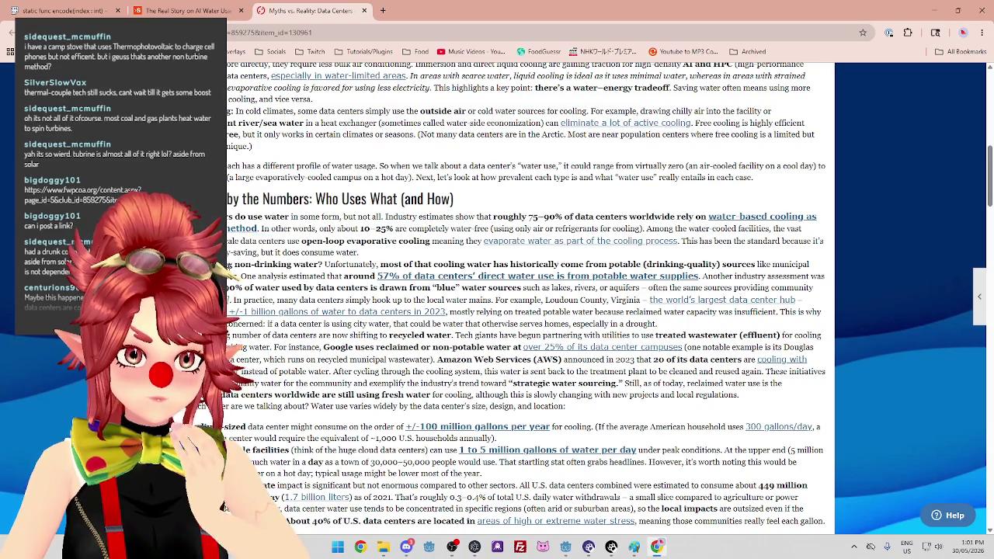
{"action": "mouse_move", "coordinate": [324, 264]}
{"action": "left_mouse_down"}
{"action": "mouse_move", "coordinate": [745, 265]}
{"action": "mouse_move", "coordinate": [757, 277]}
{"action": "left_mouse_up"}
{"action": "mouse_move", "coordinate": [247, 277]}
{"action": "left_mouse_down"}
{"action": "mouse_move", "coordinate": [340, 277]}
{"action": "mouse_move", "coordinate": [326, 264]}
{"action": "mouse_move", "coordinate": [498, 265]}
{"action": "left_mouse_up"}
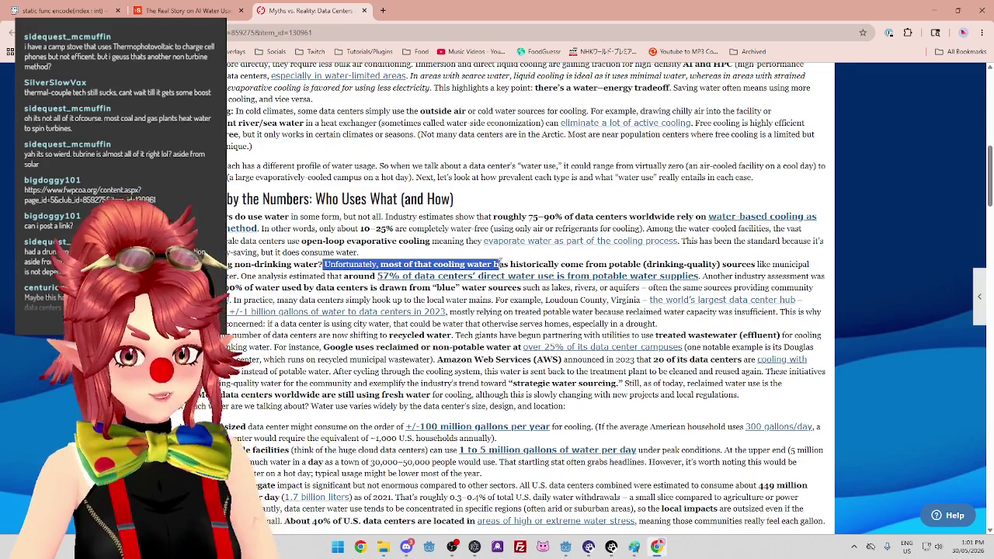
{"action": "left_click_drag", "start_coordinate": [242, 277], "coordinate": [326, 276]}
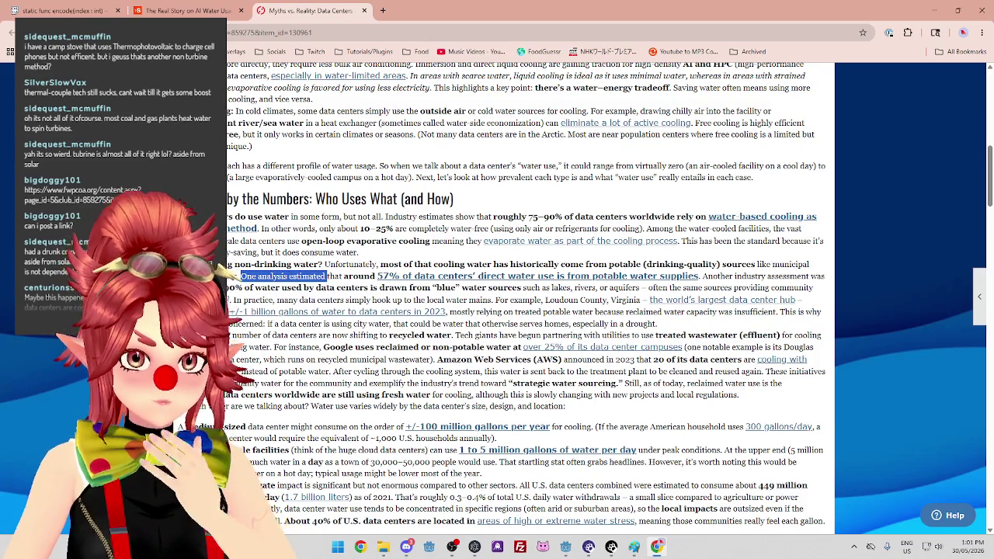
Highlight the blue water sources statistic and lines on treated potable water and the shift to recycled water.
{"action": "left_click", "coordinate": [327, 277]}
{"action": "scroll", "coordinate": [327, 277], "scroll_direction": "down", "scroll_amount": 1}
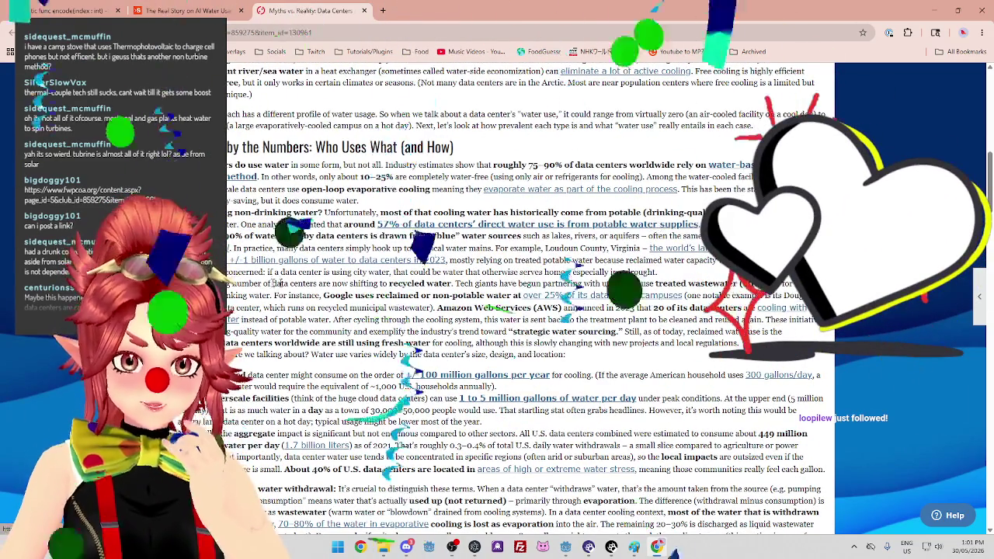
{"action": "left_click_drag", "start_coordinate": [233, 236], "coordinate": [520, 235]}
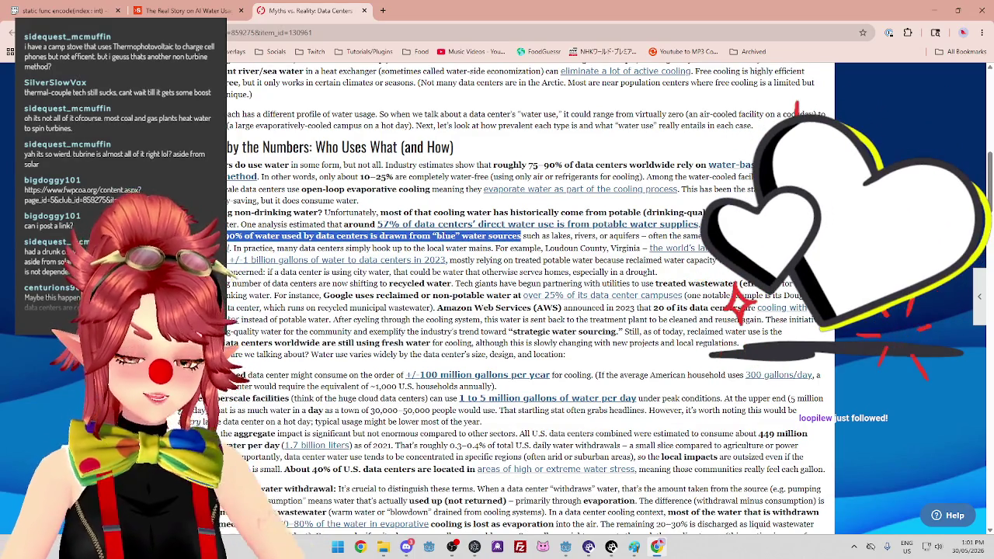
{"action": "left_click", "coordinate": [451, 241]}
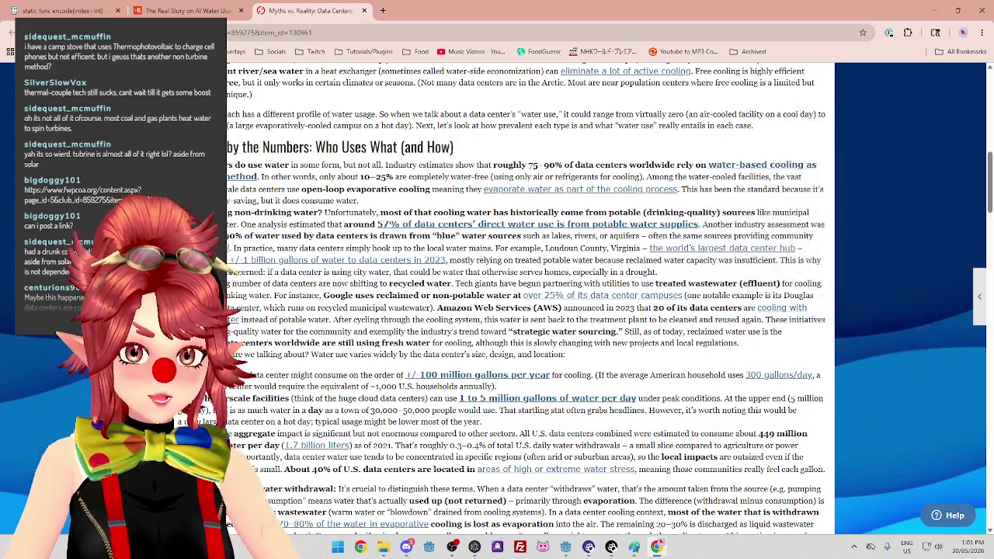
{"action": "double_click", "coordinate": [530, 235]}
{"action": "mouse_move", "coordinate": [588, 272]}
{"action": "left_mouse_down"}
{"action": "mouse_move", "coordinate": [582, 261]}
{"action": "mouse_move", "coordinate": [475, 261]}
{"action": "left_mouse_up"}
{"action": "mouse_move", "coordinate": [313, 283]}
{"action": "left_mouse_down"}
{"action": "mouse_move", "coordinate": [323, 273]}
{"action": "mouse_move", "coordinate": [510, 273]}
{"action": "mouse_move", "coordinate": [371, 283]}
{"action": "mouse_move", "coordinate": [427, 283]}
{"action": "left_mouse_up"}
Highlight Google's and AWS's reclaimed water use, water returned for treatment, and continued fresh-water reliance.
{"action": "scroll", "coordinate": [427, 284], "scroll_direction": "down", "scroll_amount": 1}
{"action": "mouse_move", "coordinate": [229, 231]}
{"action": "left_mouse_down"}
{"action": "mouse_move", "coordinate": [463, 243]}
{"action": "mouse_move", "coordinate": [540, 231]}
{"action": "mouse_move", "coordinate": [621, 243]}
{"action": "mouse_move", "coordinate": [757, 231]}
{"action": "left_mouse_up"}
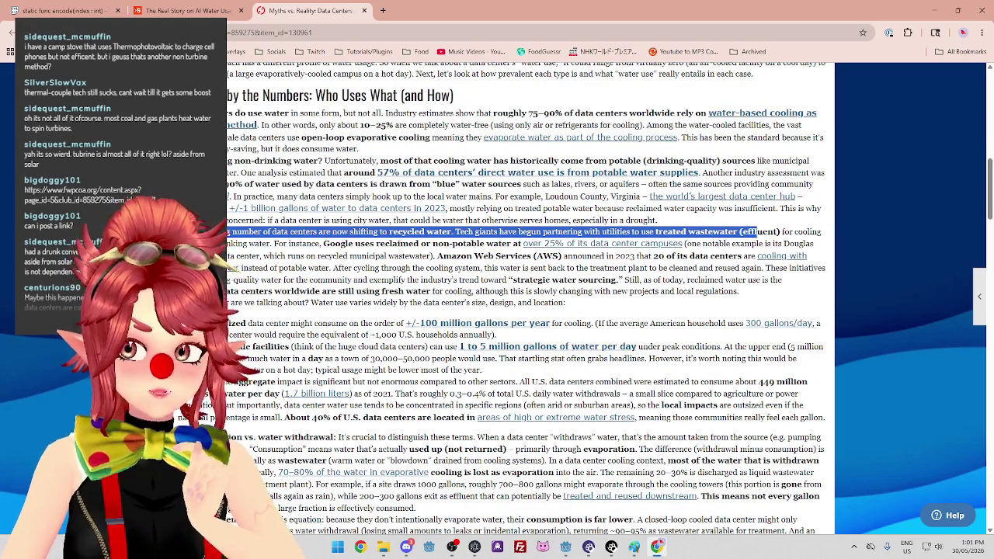
{"action": "left_click_drag", "start_coordinate": [288, 245], "coordinate": [506, 248]}
{"action": "mouse_move", "coordinate": [342, 245]}
{"action": "left_mouse_down"}
{"action": "mouse_move", "coordinate": [493, 245]}
{"action": "mouse_move", "coordinate": [511, 265]}
{"action": "mouse_move", "coordinate": [726, 256]}
{"action": "left_mouse_up"}
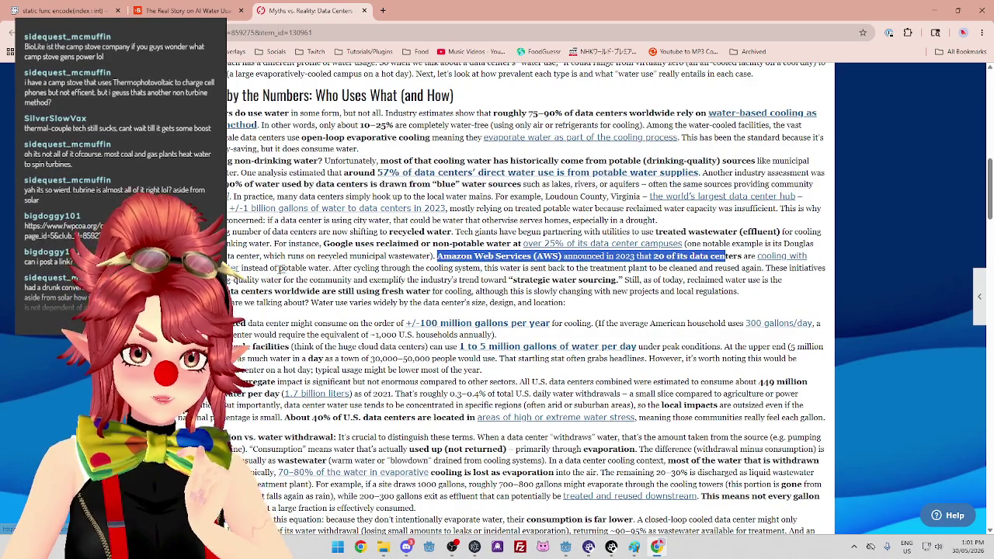
{"action": "mouse_move", "coordinate": [333, 267]}
{"action": "left_mouse_down"}
{"action": "mouse_move", "coordinate": [604, 267]}
{"action": "mouse_move", "coordinate": [465, 268]}
{"action": "left_mouse_up"}
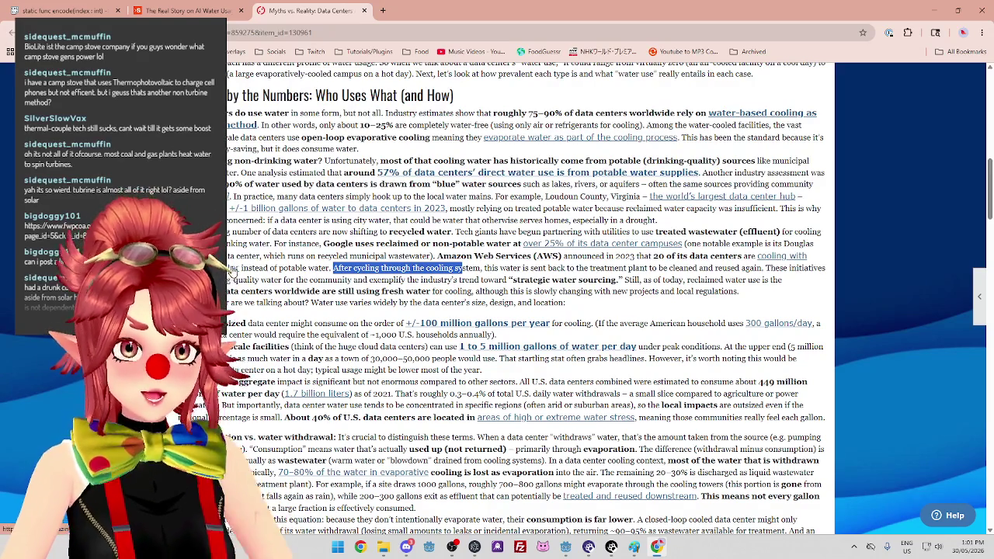
{"action": "left_click_drag", "start_coordinate": [337, 268], "coordinate": [522, 268]}
{"action": "left_click_drag", "start_coordinate": [225, 291], "coordinate": [399, 291]}
{"action": "left_click", "coordinate": [399, 291]}
{"action": "scroll", "coordinate": [399, 291], "scroll_direction": "down", "scroll_amount": 1}
{"action": "left_click_drag", "start_coordinate": [238, 271], "coordinate": [314, 270]}
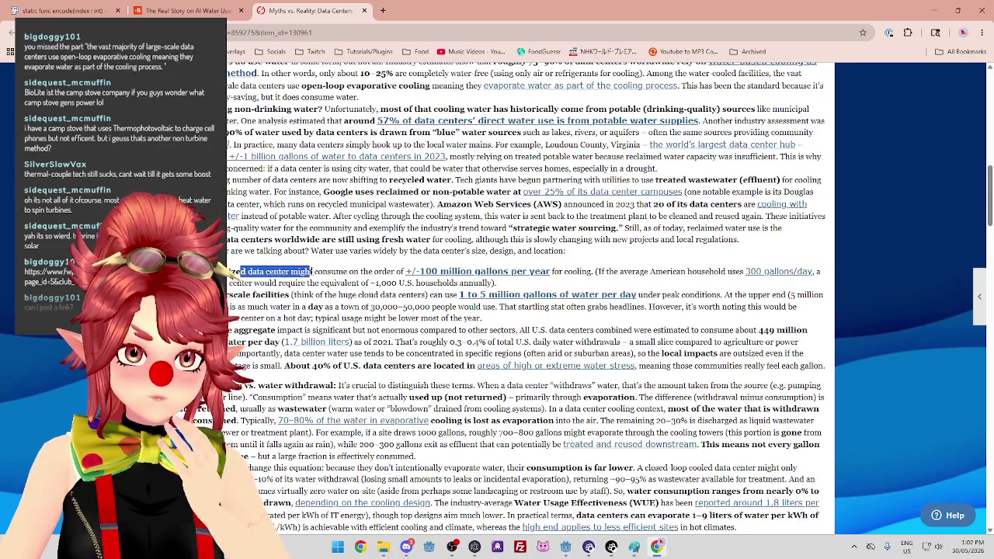
{"action": "scroll", "coordinate": [368, 267], "scroll_direction": "down", "scroll_amount": 2}
{"action": "left_click_drag", "start_coordinate": [227, 191], "coordinate": [280, 192]}
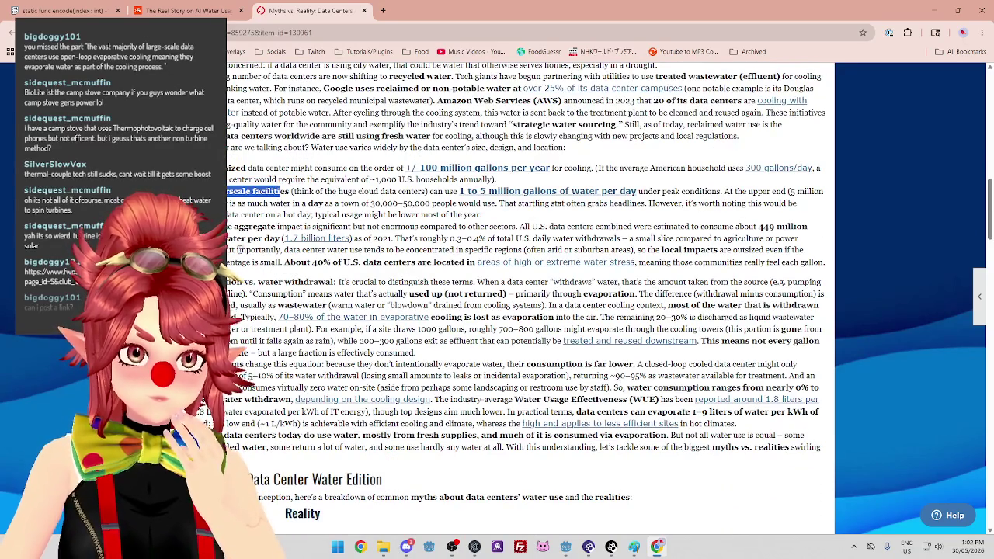
{"action": "left_click_drag", "start_coordinate": [226, 281], "coordinate": [318, 281]}
{"action": "scroll", "coordinate": [318, 281], "scroll_direction": "down", "scroll_amount": 1}
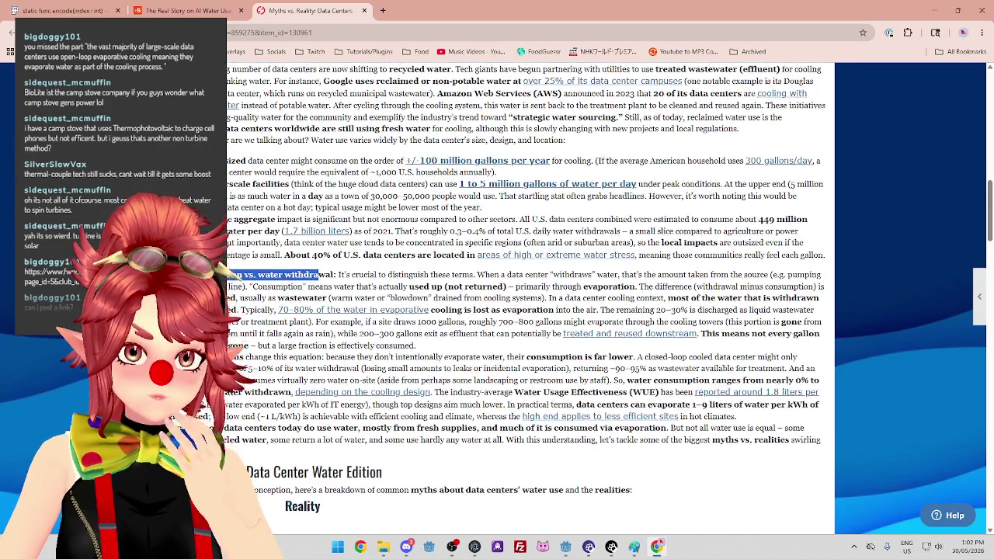
{"action": "left_click", "coordinate": [233, 239]}
{"action": "left_click_drag", "start_coordinate": [278, 231], "coordinate": [757, 231]}
{"action": "mouse_move", "coordinate": [250, 243]}
{"action": "left_mouse_down"}
{"action": "mouse_move", "coordinate": [484, 253]}
{"action": "mouse_move", "coordinate": [635, 242]}
{"action": "mouse_move", "coordinate": [690, 254]}
{"action": "left_mouse_up"}
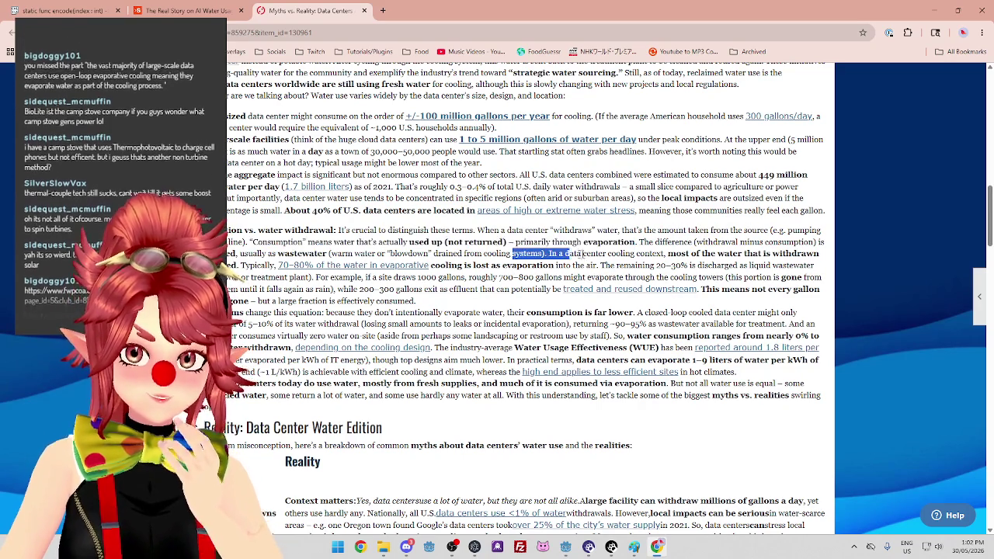
{"action": "left_click", "coordinate": [666, 254]}
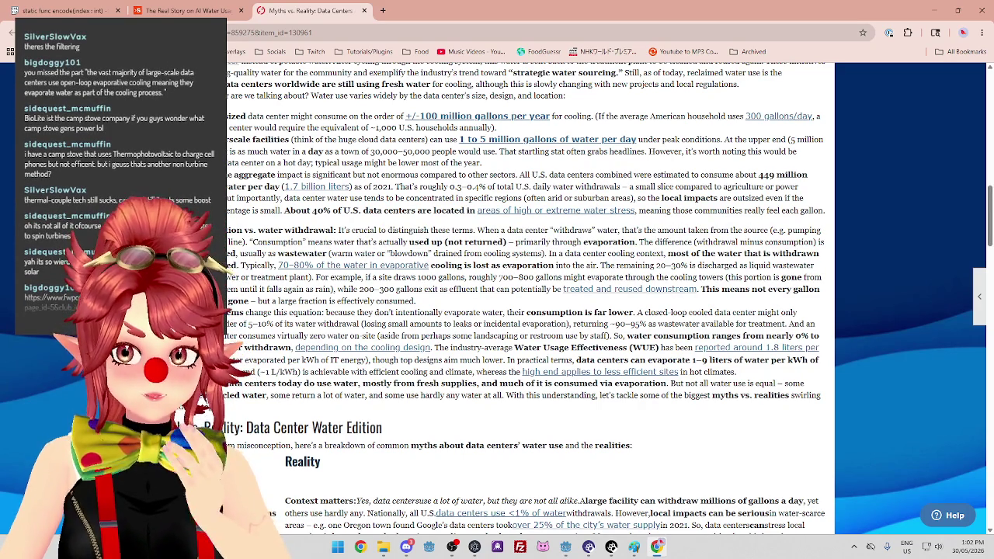
{"action": "left_click_drag", "start_coordinate": [638, 242], "coordinate": [689, 242]}
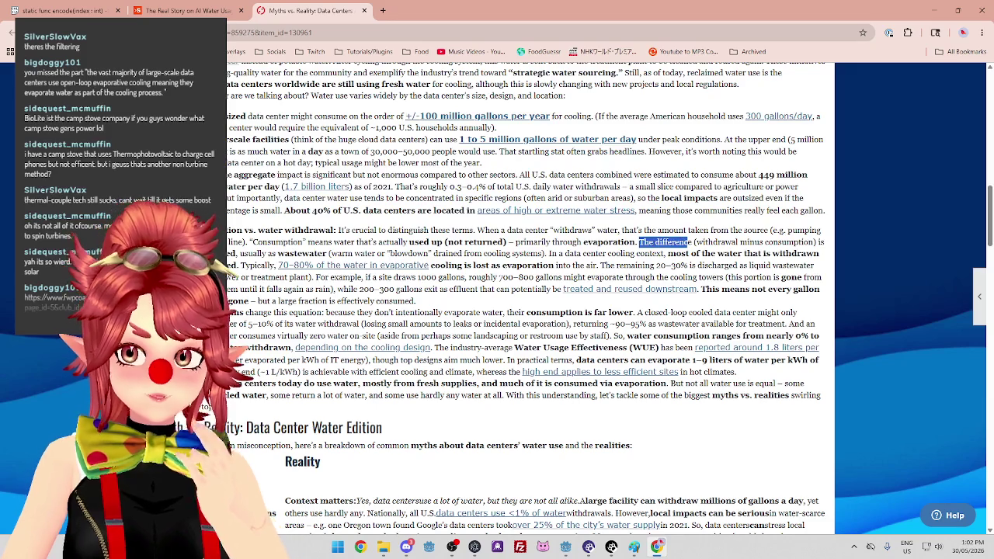
{"action": "left_click_drag", "start_coordinate": [239, 254], "coordinate": [319, 254]}
{"action": "left_click_drag", "start_coordinate": [556, 253], "coordinate": [682, 254]}
{"action": "left_click", "coordinate": [229, 265]}
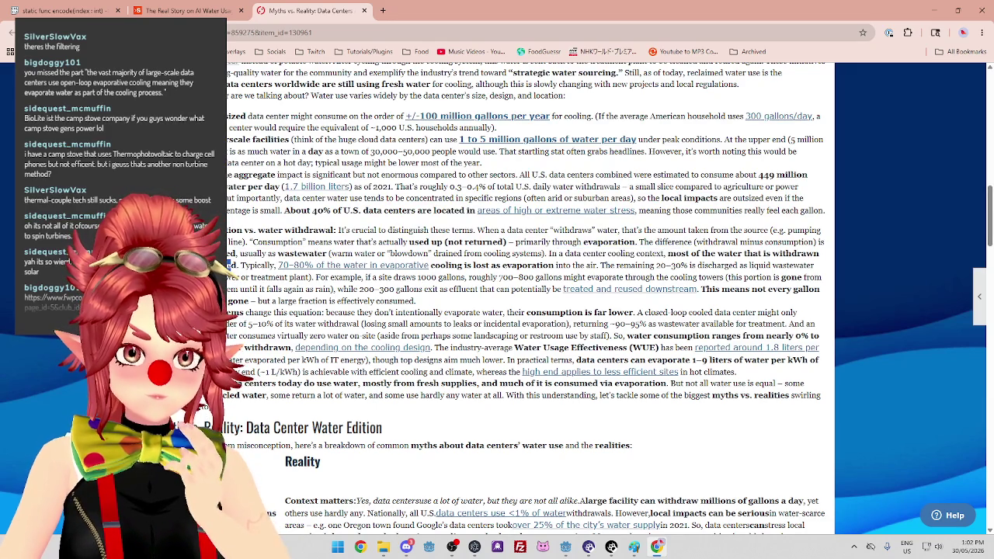
{"action": "left_click_drag", "start_coordinate": [552, 254], "coordinate": [818, 254]}
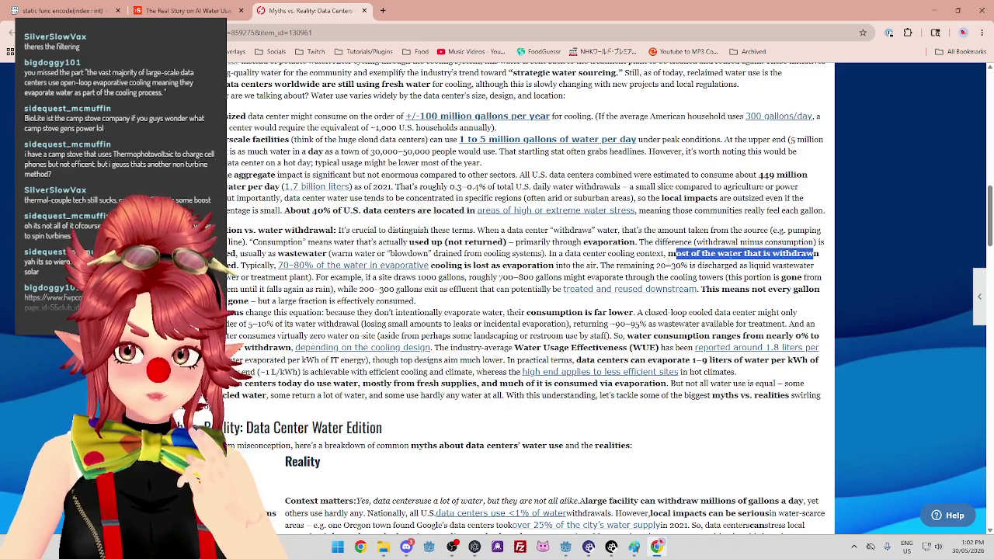
{"action": "left_click", "coordinate": [818, 254]}
{"action": "mouse_move", "coordinate": [242, 266]}
{"action": "left_mouse_down"}
{"action": "mouse_move", "coordinate": [312, 254]}
{"action": "mouse_move", "coordinate": [549, 254]}
{"action": "left_mouse_up"}
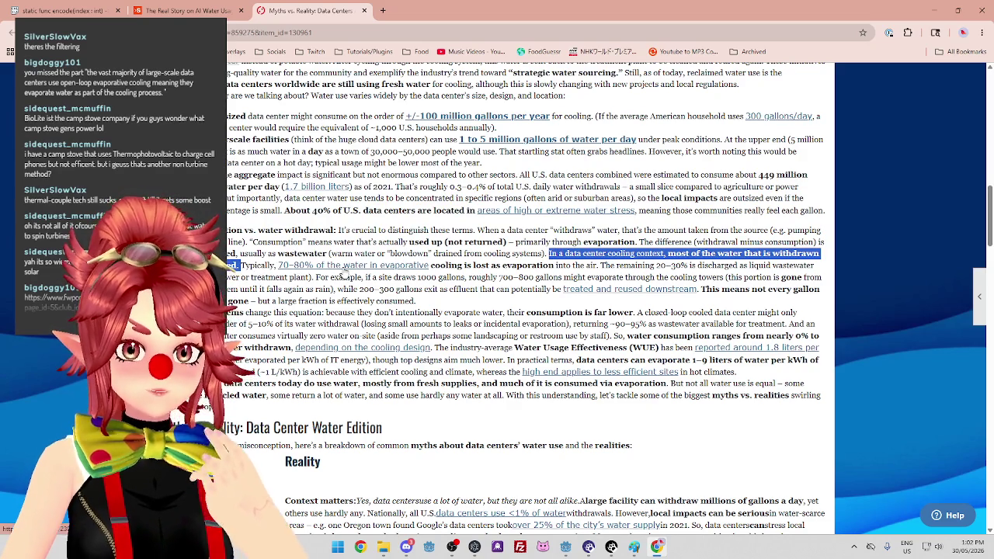
{"action": "left_click_drag", "start_coordinate": [440, 266], "coordinate": [800, 267]}
{"action": "left_click", "coordinate": [599, 267]}
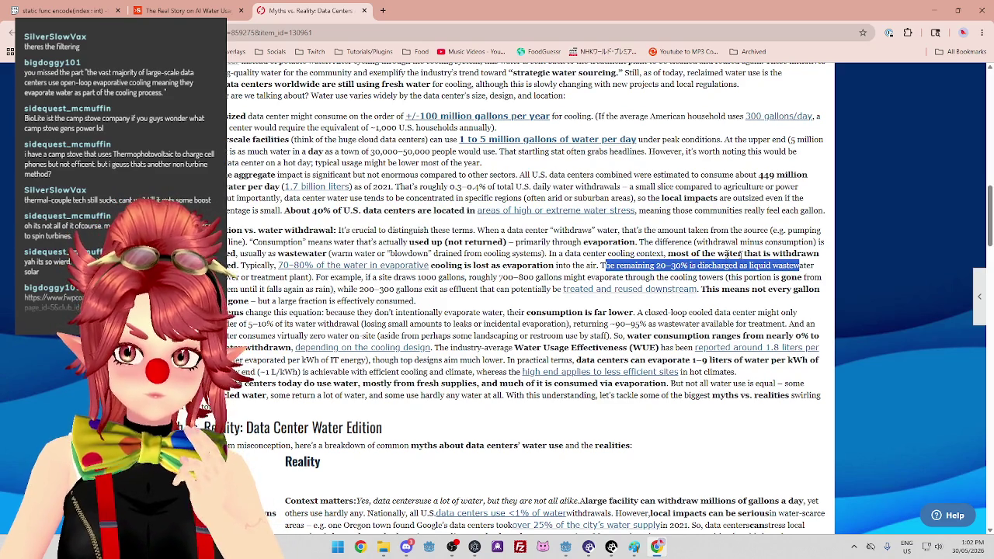
{"action": "left_click_drag", "start_coordinate": [317, 278], "coordinate": [753, 278]}
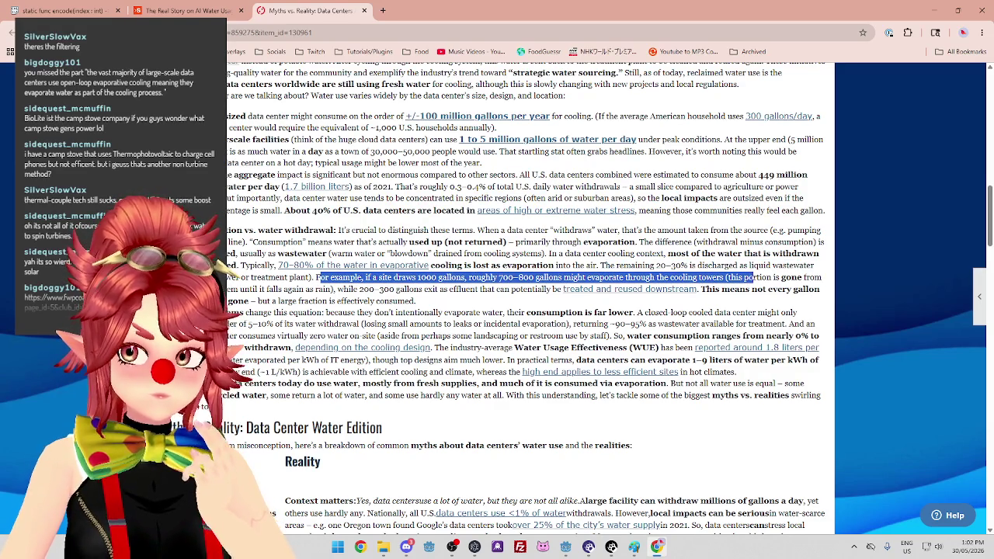
{"action": "left_click_drag", "start_coordinate": [388, 289], "coordinate": [462, 289]}
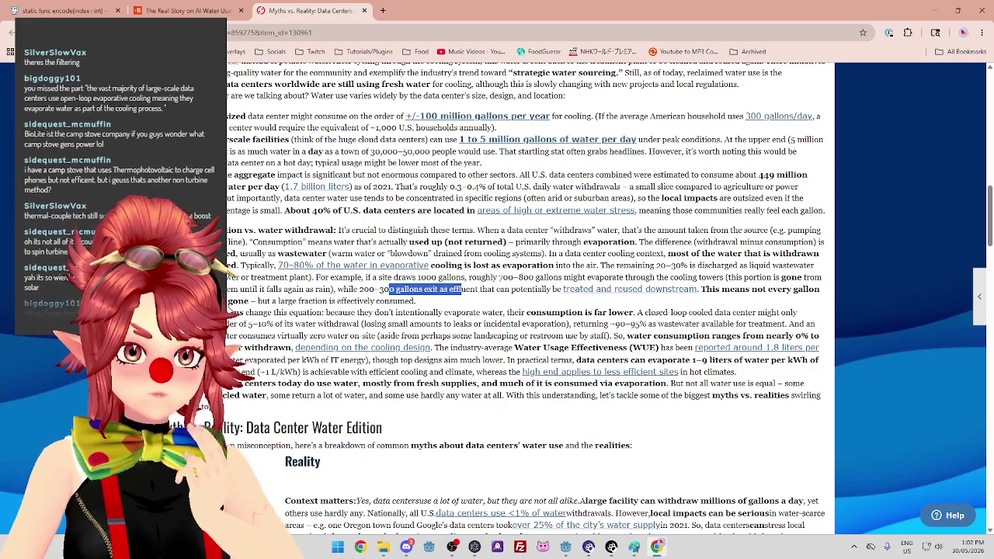
{"action": "left_click_drag", "start_coordinate": [233, 301], "coordinate": [384, 313]}
{"action": "scroll", "coordinate": [384, 313], "scroll_direction": "down", "scroll_amount": 1}
{"action": "left_click", "coordinate": [322, 278]}
{"action": "left_click_drag", "start_coordinate": [332, 263], "coordinate": [782, 264]}
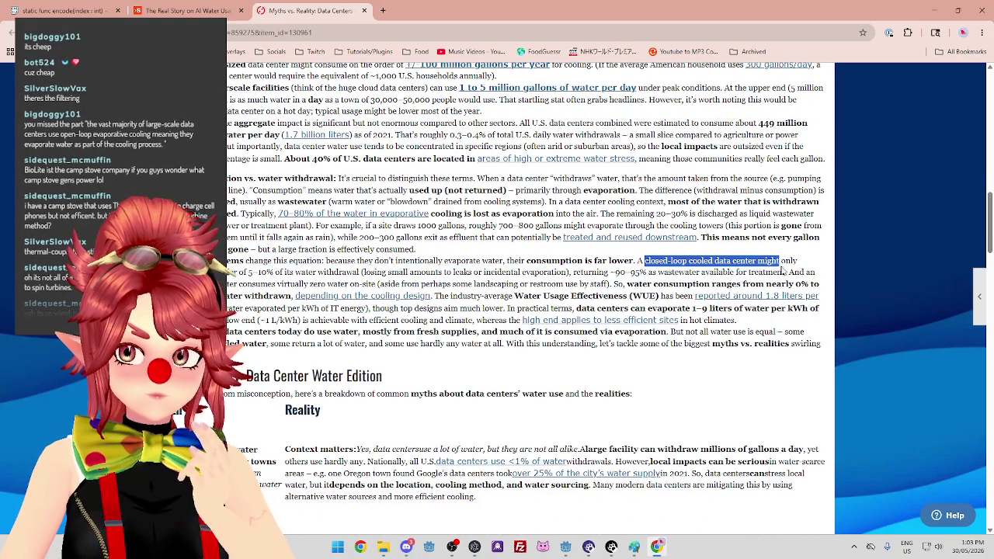
{"action": "mouse_move", "coordinate": [217, 273]}
{"action": "left_mouse_down"}
{"action": "mouse_move", "coordinate": [614, 263]}
{"action": "mouse_move", "coordinate": [646, 273]}
{"action": "left_mouse_up"}
{"action": "mouse_move", "coordinate": [273, 284]}
{"action": "left_mouse_down"}
{"action": "mouse_move", "coordinate": [815, 274]}
{"action": "mouse_move", "coordinate": [615, 284]}
{"action": "mouse_move", "coordinate": [669, 284]}
{"action": "left_mouse_up"}
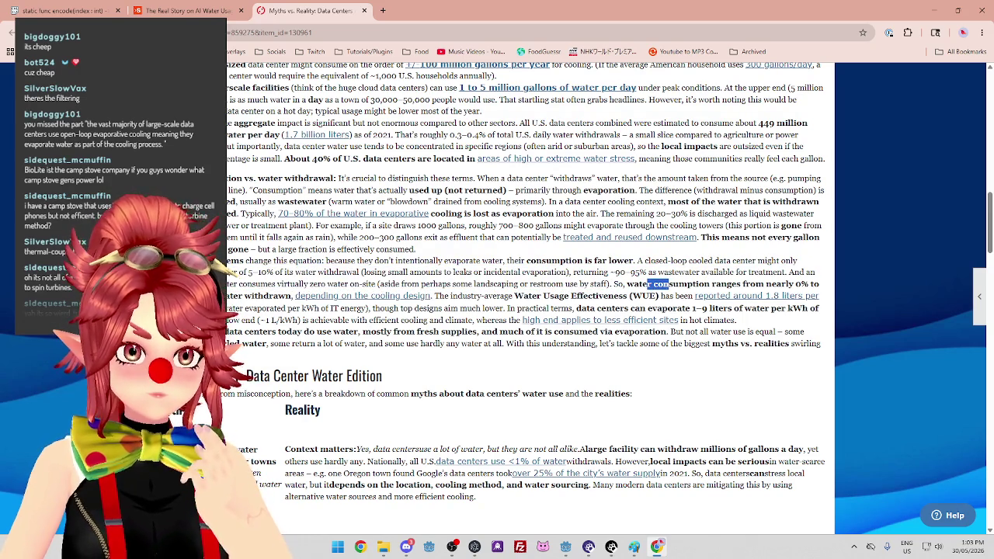
{"action": "left_click_drag", "start_coordinate": [228, 296], "coordinate": [278, 296]}
{"action": "mouse_move", "coordinate": [454, 186]}
{"action": "left_mouse_down"}
{"action": "mouse_move", "coordinate": [495, 237]}
{"action": "mouse_move", "coordinate": [481, 297]}
{"action": "mouse_move", "coordinate": [666, 296]}
{"action": "left_mouse_up"}
{"action": "left_click", "coordinate": [546, 302]}
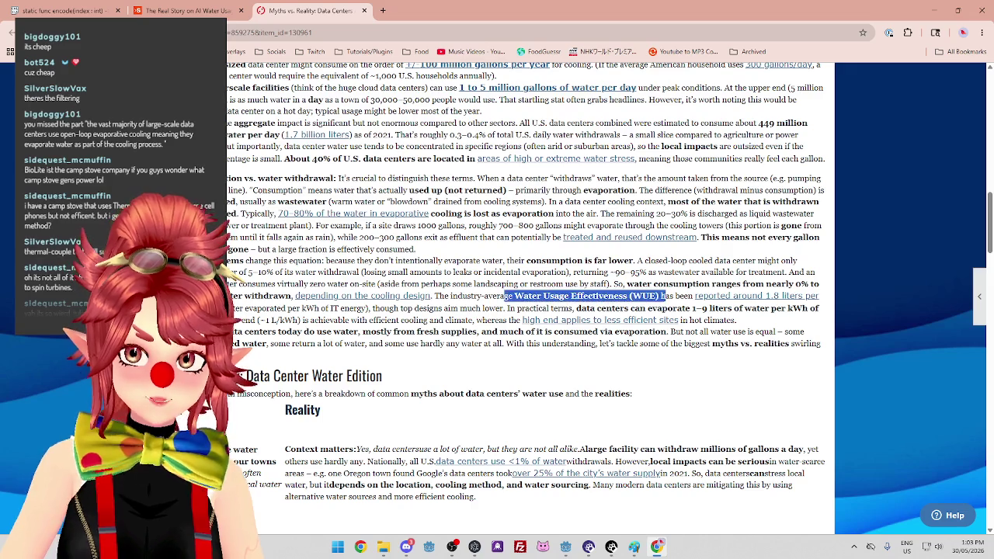
{"action": "left_click_drag", "start_coordinate": [269, 308], "coordinate": [587, 309]}
{"action": "scroll", "coordinate": [588, 309], "scroll_direction": "down", "scroll_amount": 1}
{"action": "left_click_drag", "start_coordinate": [640, 256], "coordinate": [810, 258]}
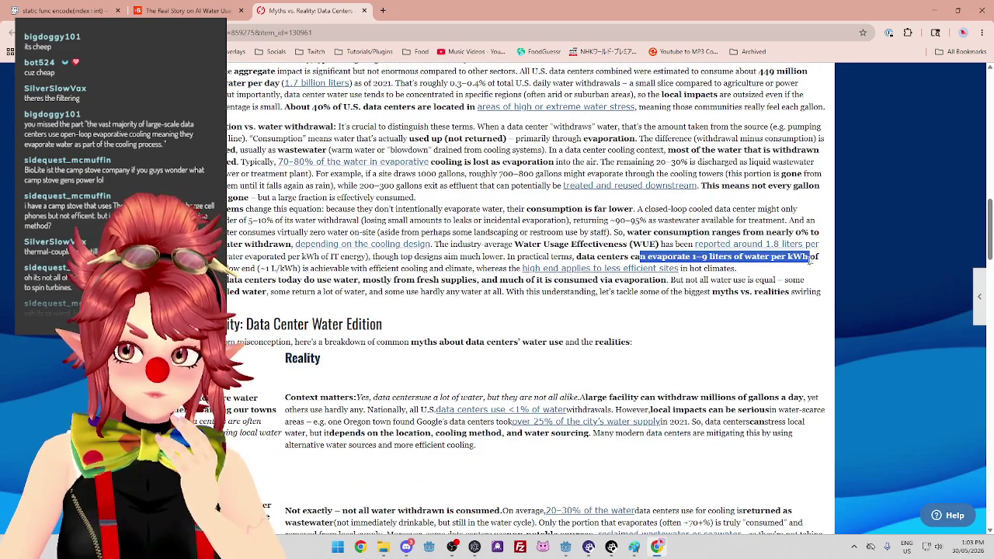
{"action": "left_click_drag", "start_coordinate": [228, 280], "coordinate": [683, 285]}
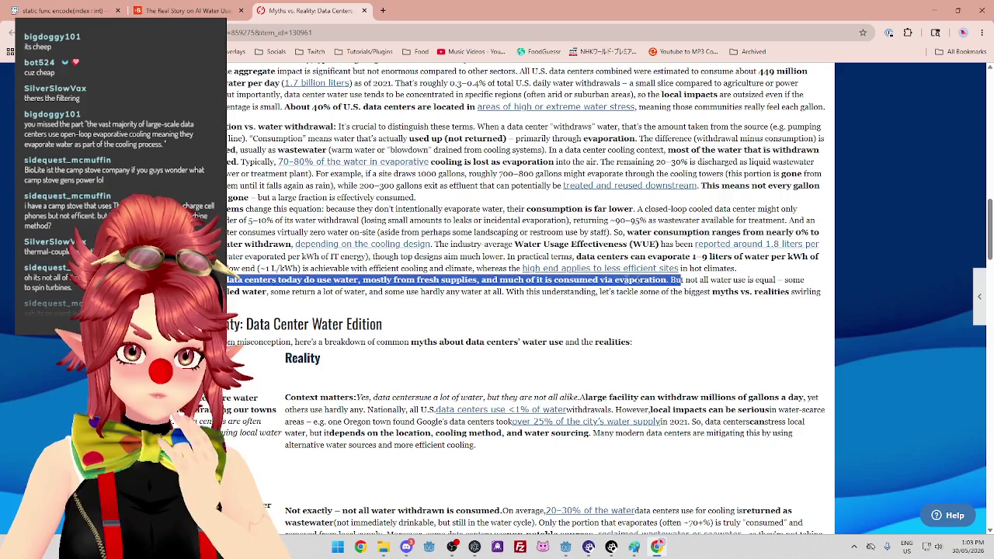
{"action": "left_click", "coordinate": [335, 291]}
{"action": "left_click_drag", "start_coordinate": [612, 279], "coordinate": [775, 279]}
{"action": "left_click_drag", "start_coordinate": [233, 292], "coordinate": [310, 291]}
{"action": "scroll", "coordinate": [311, 291], "scroll_direction": "down", "scroll_amount": 2}
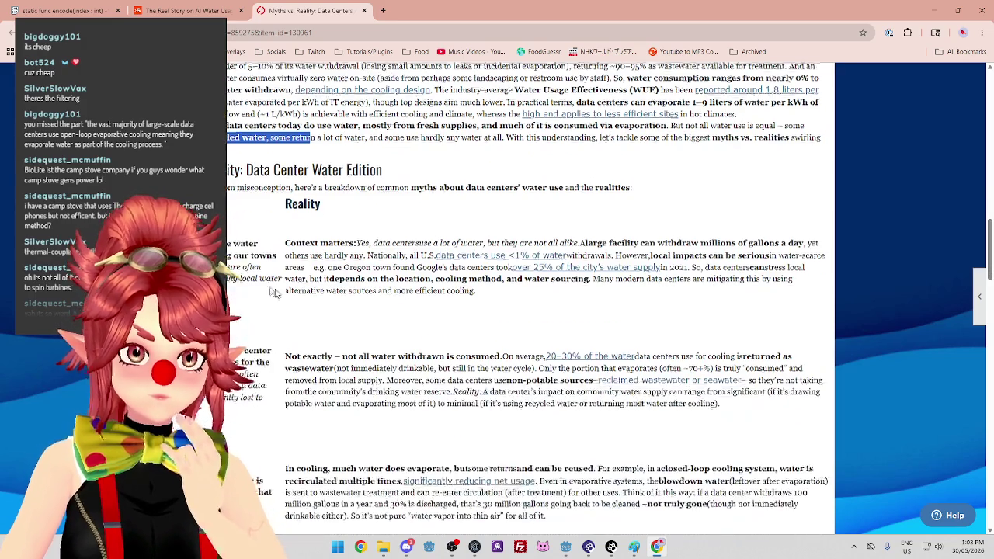
After marking the misconception phrase, select the sentence giving the industry-average WUE of about 1.8 L/kWh.
{"action": "left_click_drag", "start_coordinate": [233, 186], "coordinate": [291, 187]}
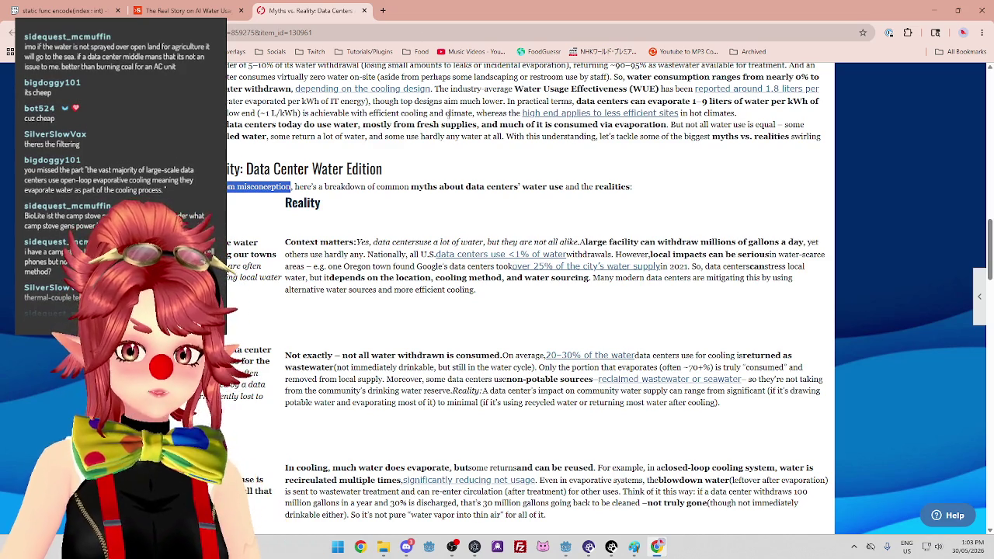
{"action": "left_click_drag", "start_coordinate": [450, 101], "coordinate": [369, 101]}
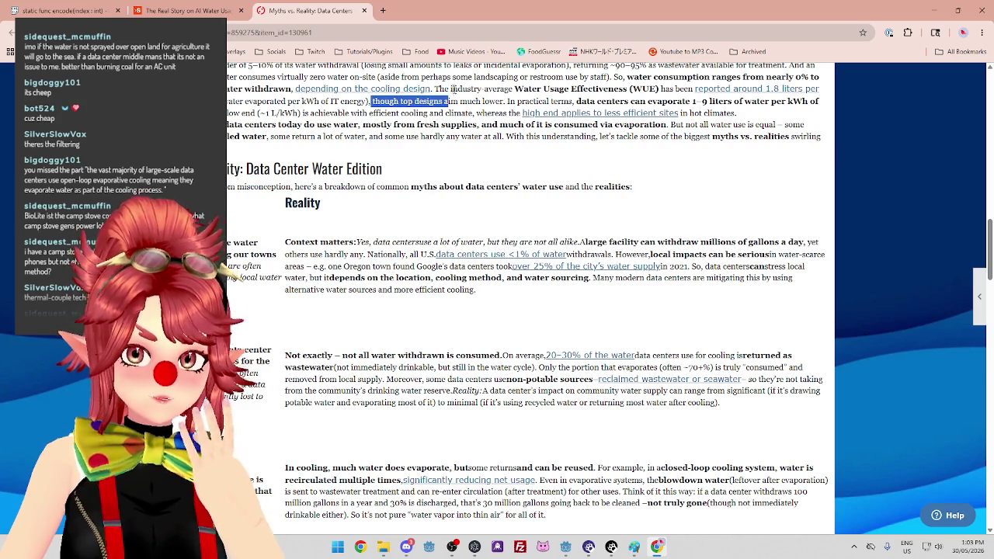
{"action": "left_click", "coordinate": [444, 89]}
{"action": "mouse_move", "coordinate": [433, 89]}
{"action": "left_mouse_down"}
{"action": "mouse_move", "coordinate": [502, 92]}
{"action": "mouse_move", "coordinate": [505, 102]}
{"action": "left_mouse_up"}
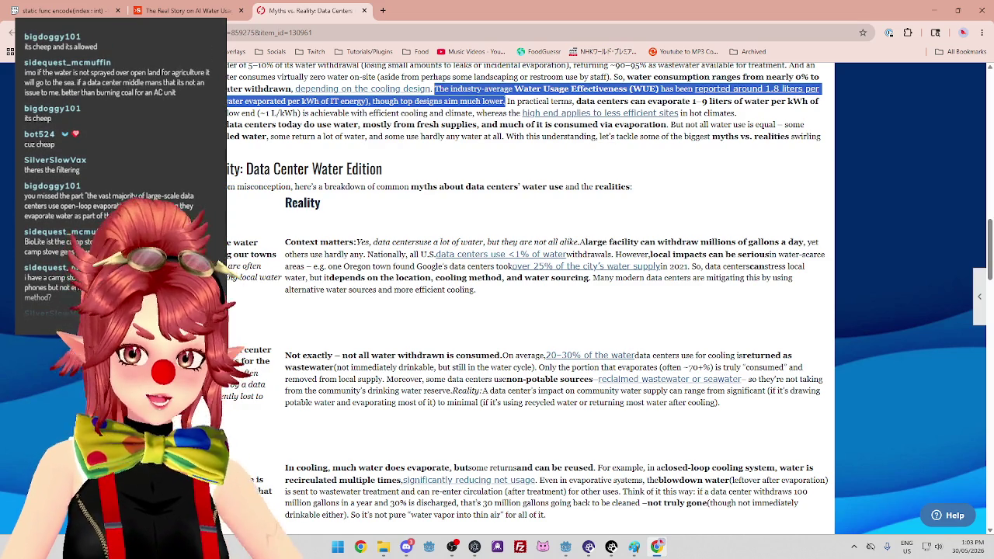
{"action": "left_click", "coordinate": [447, 92]}
{"action": "left_click_drag", "start_coordinate": [433, 90], "coordinate": [506, 107]}
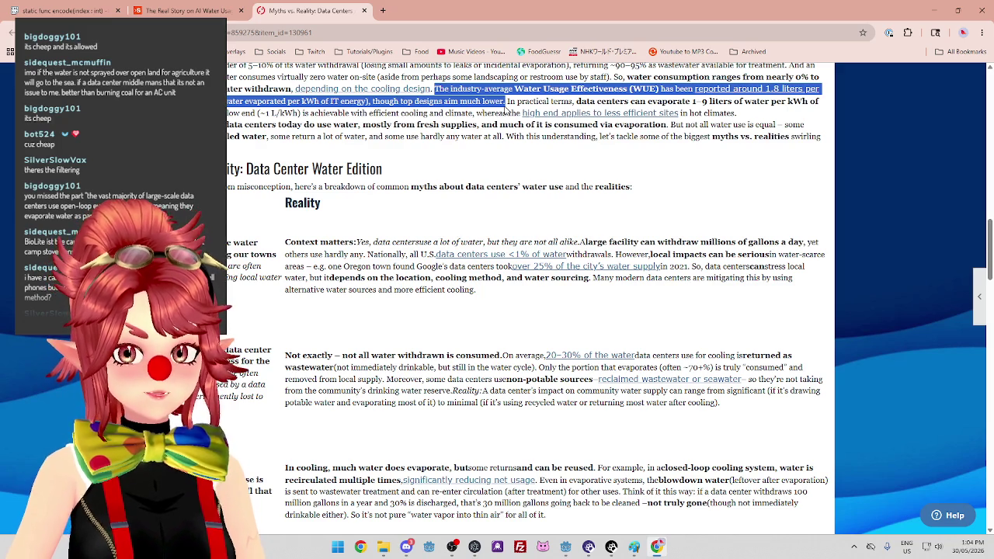
{"action": "scroll", "coordinate": [505, 110], "scroll_direction": "up", "scroll_amount": 1}
{"action": "scroll", "coordinate": [505, 111], "scroll_direction": "up", "scroll_amount": 1}
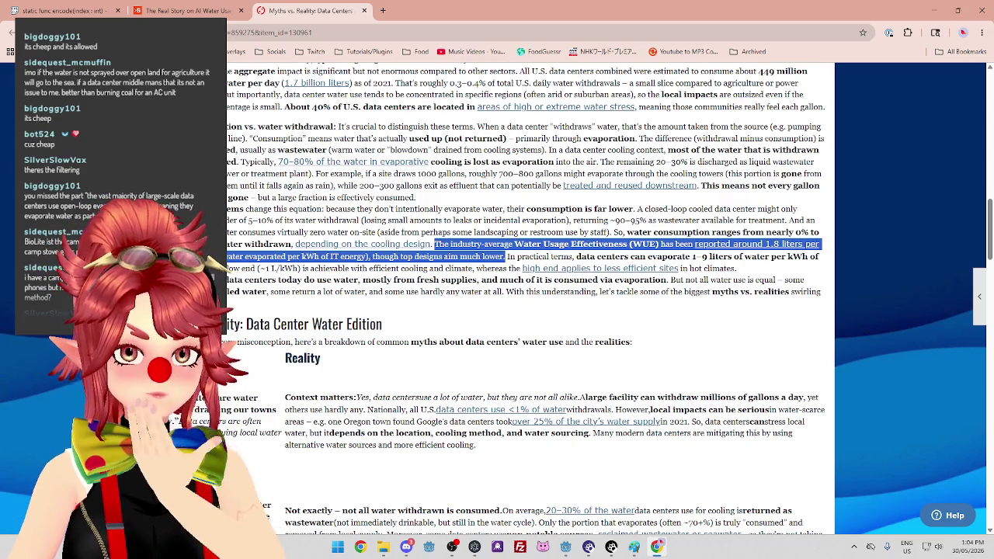
{"action": "left_click", "coordinate": [509, 267]}
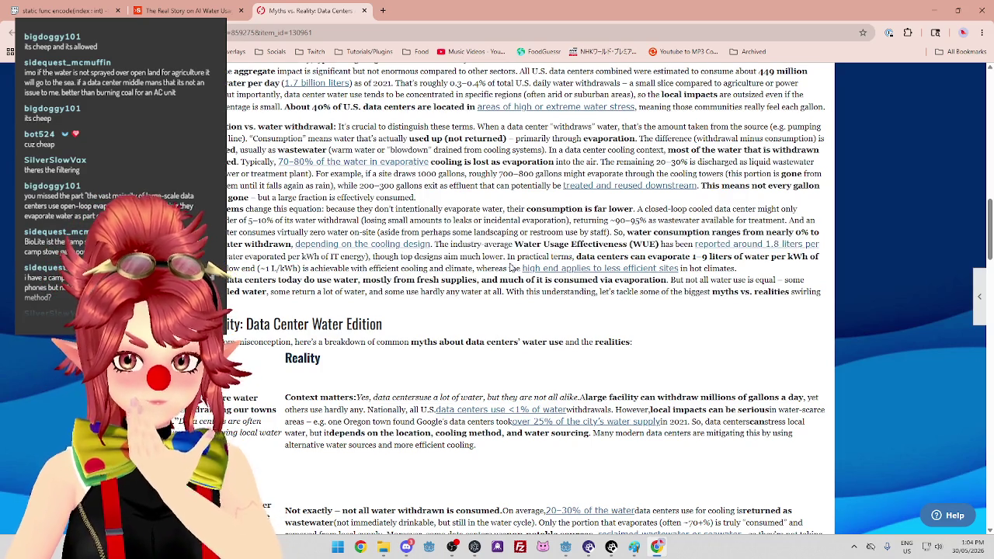
{"action": "left_click_drag", "start_coordinate": [510, 257], "coordinate": [434, 244]}
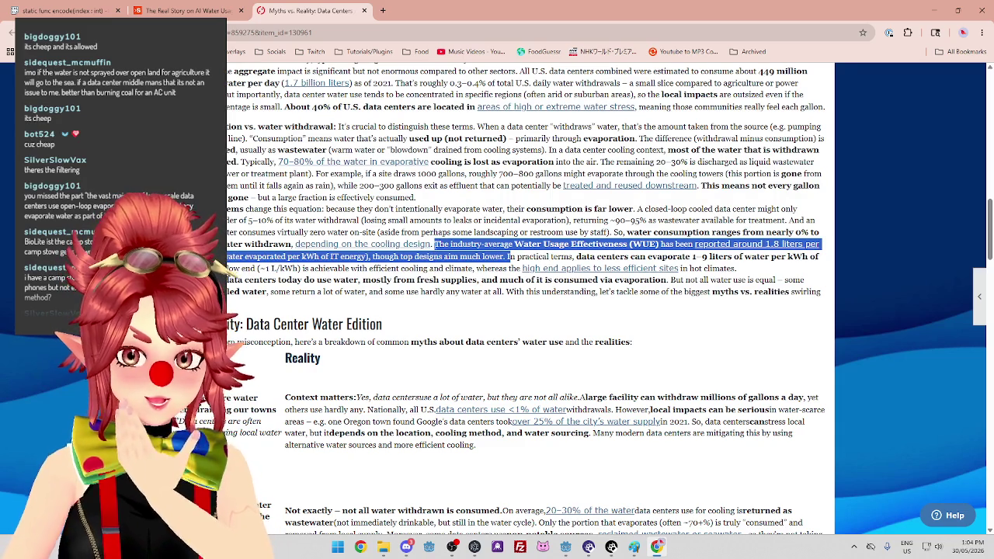
{"action": "left_click", "coordinate": [441, 245]}
{"action": "mouse_move", "coordinate": [435, 245]}
{"action": "left_mouse_down"}
{"action": "mouse_move", "coordinate": [590, 258]}
{"action": "mouse_move", "coordinate": [506, 257]}
{"action": "left_mouse_up"}
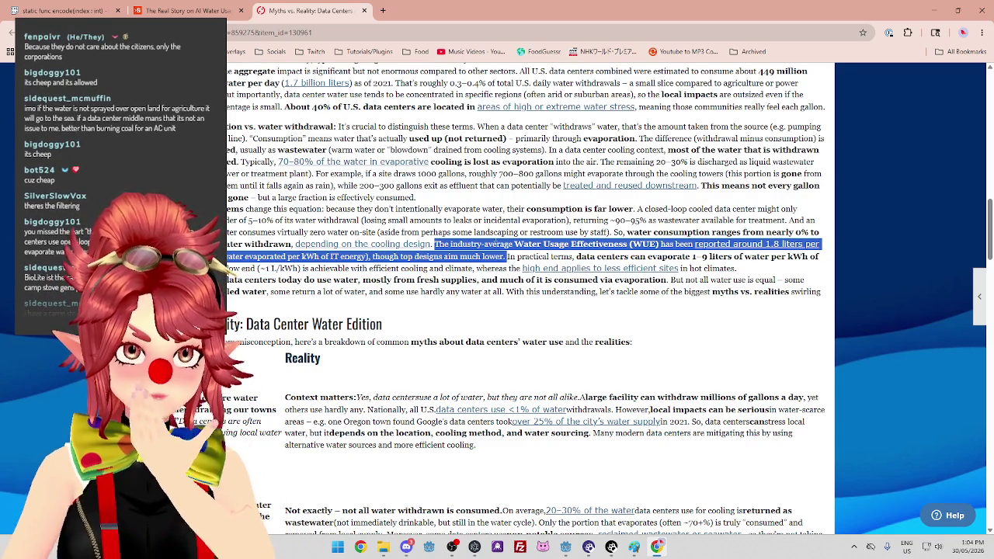
{"action": "scroll", "coordinate": [525, 301], "scroll_direction": "down", "scroll_amount": 1}
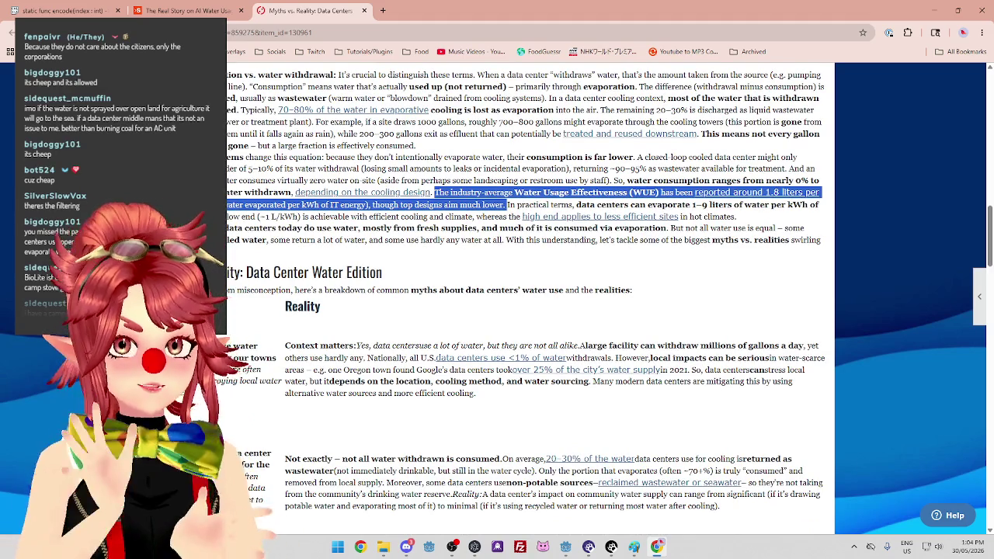
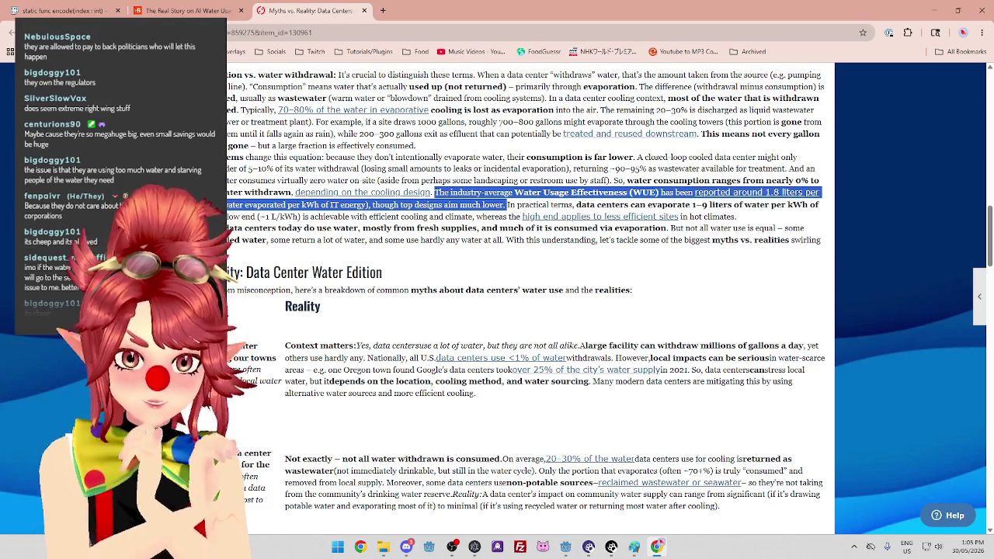
Scroll back and forth through the data-center water article while reading it.
{"action": "scroll", "coordinate": [531, 300], "scroll_direction": "down", "scroll_amount": 7}
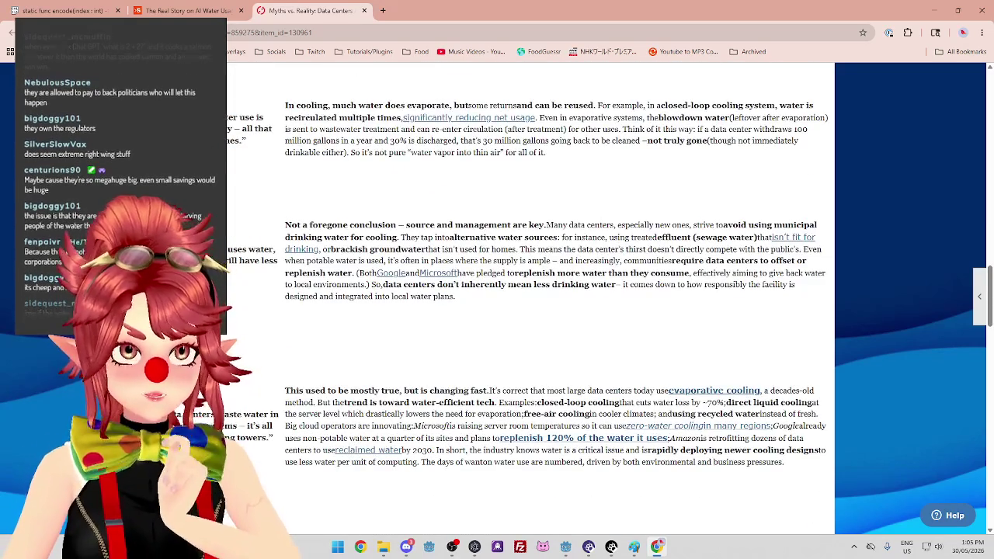
{"action": "scroll", "coordinate": [417, 249], "scroll_direction": "up", "scroll_amount": 3}
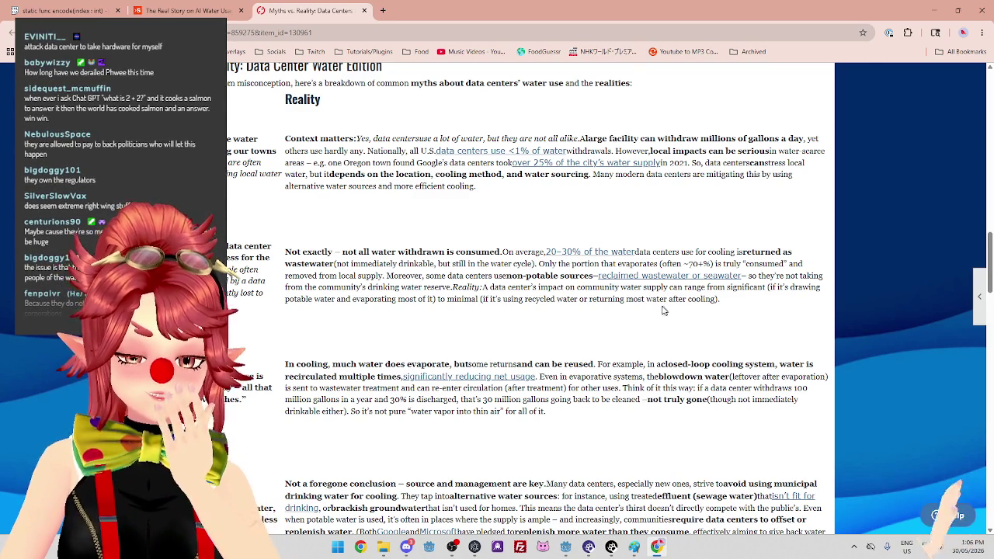
{"action": "scroll", "coordinate": [662, 310], "scroll_direction": "down", "scroll_amount": 2}
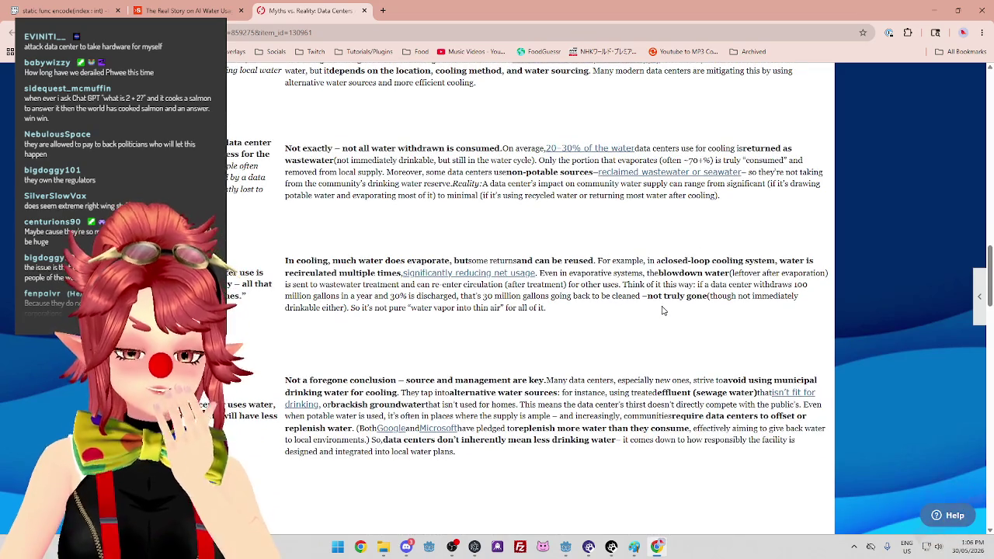
{"action": "scroll", "coordinate": [662, 309], "scroll_direction": "down", "scroll_amount": 4}
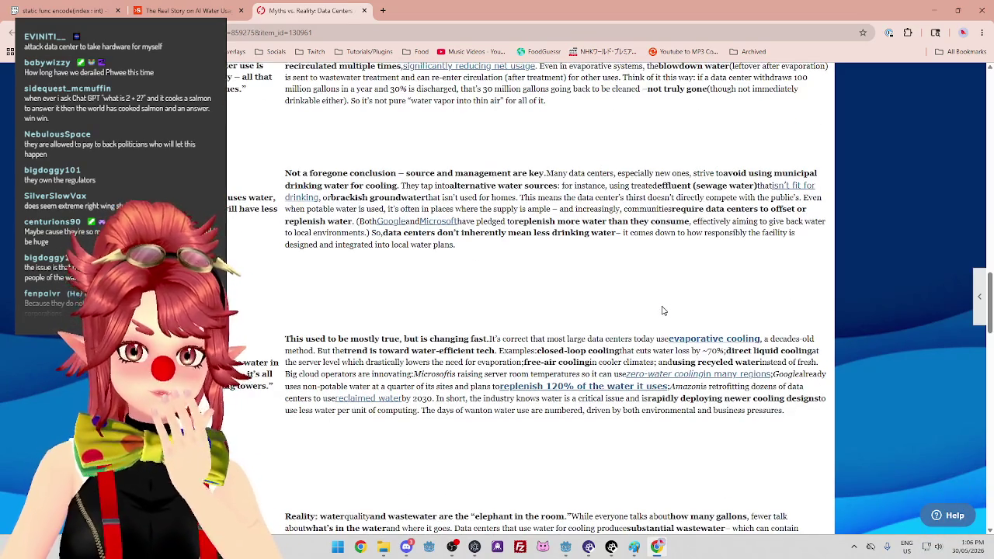
{"action": "scroll", "coordinate": [663, 309], "scroll_direction": "down", "scroll_amount": 2}
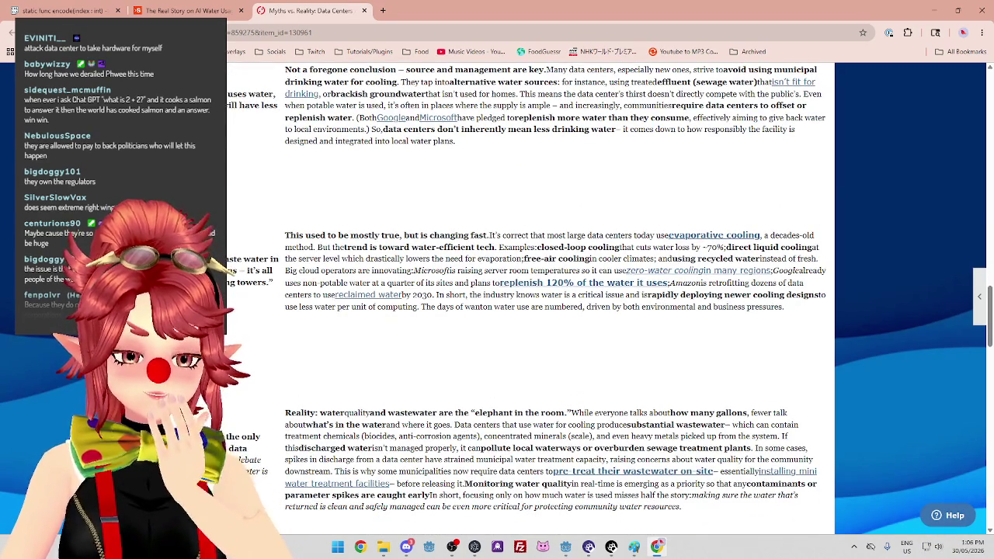
{"action": "scroll", "coordinate": [662, 310], "scroll_direction": "up", "scroll_amount": 9}
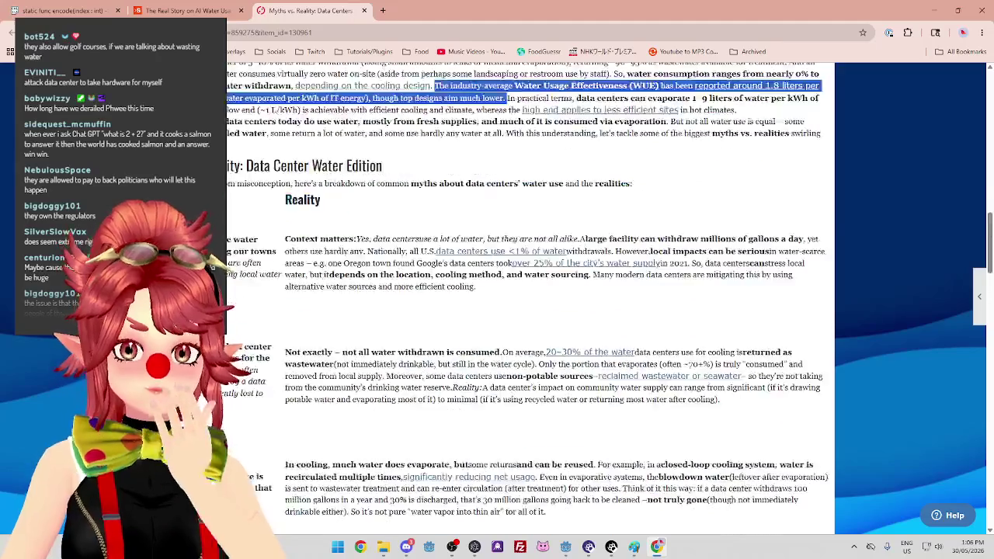
{"action": "scroll", "coordinate": [527, 311], "scroll_direction": "down", "scroll_amount": 3}
{"action": "scroll", "coordinate": [528, 311], "scroll_direction": "up", "scroll_amount": 15}
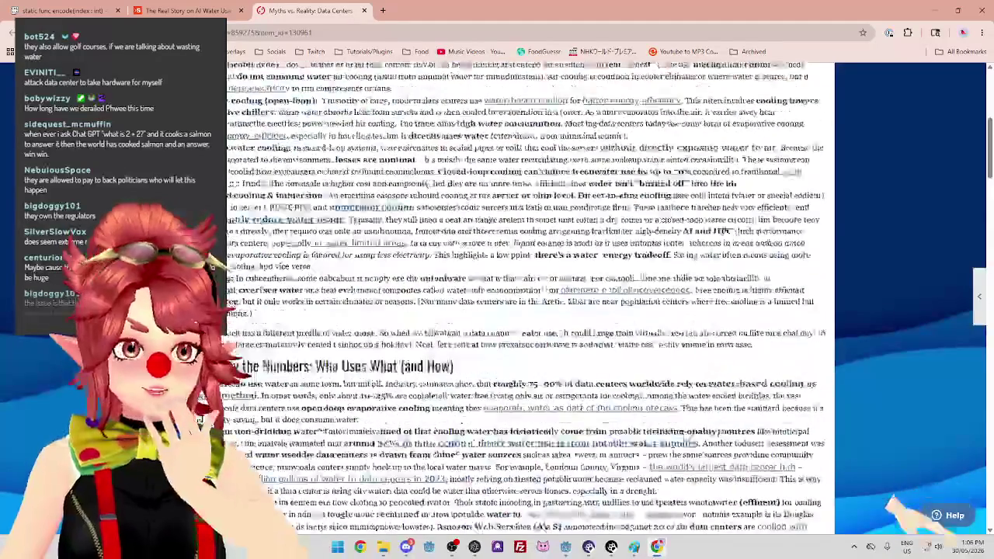
{"action": "scroll", "coordinate": [662, 311], "scroll_direction": "down", "scroll_amount": 4}
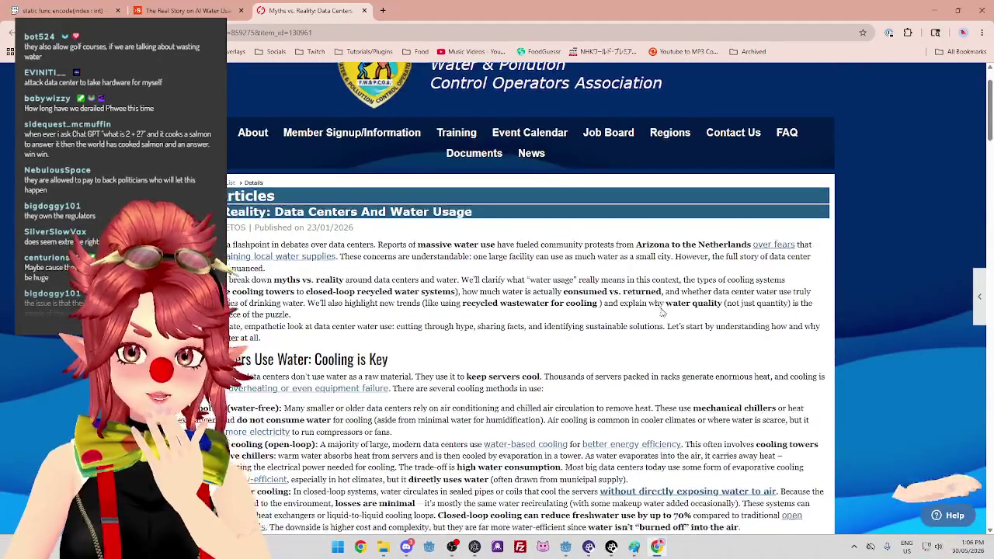
{"action": "scroll", "coordinate": [663, 312], "scroll_direction": "up", "scroll_amount": 2}
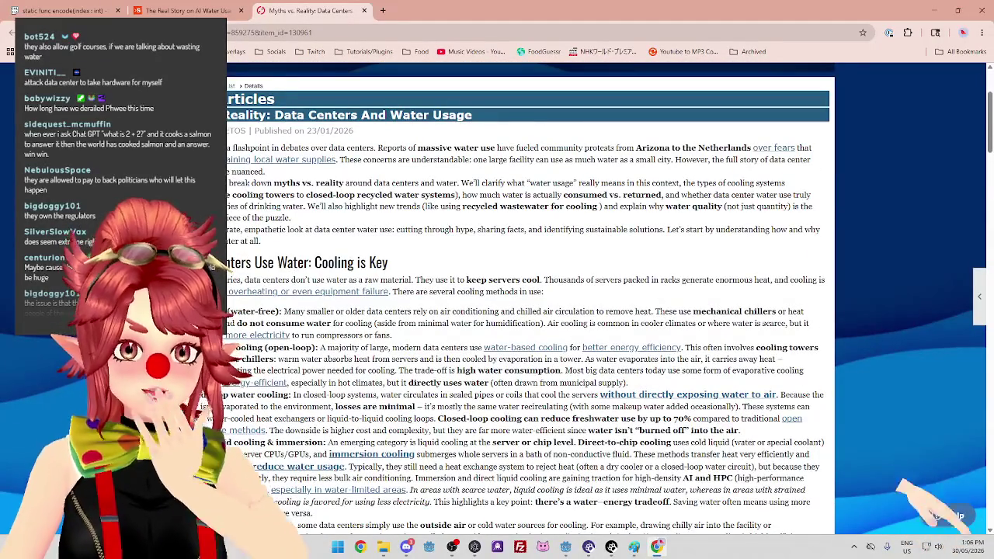
{"action": "scroll", "coordinate": [662, 311], "scroll_direction": "down", "scroll_amount": 2}
{"action": "scroll", "coordinate": [662, 309], "scroll_direction": "up", "scroll_amount": 2}
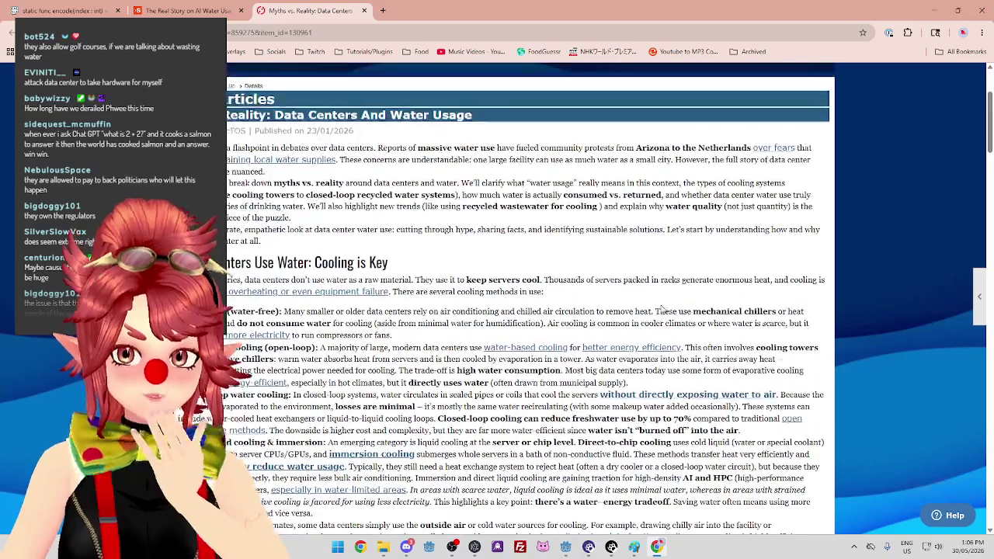
{"action": "scroll", "coordinate": [662, 304], "scroll_direction": "down", "scroll_amount": 7}
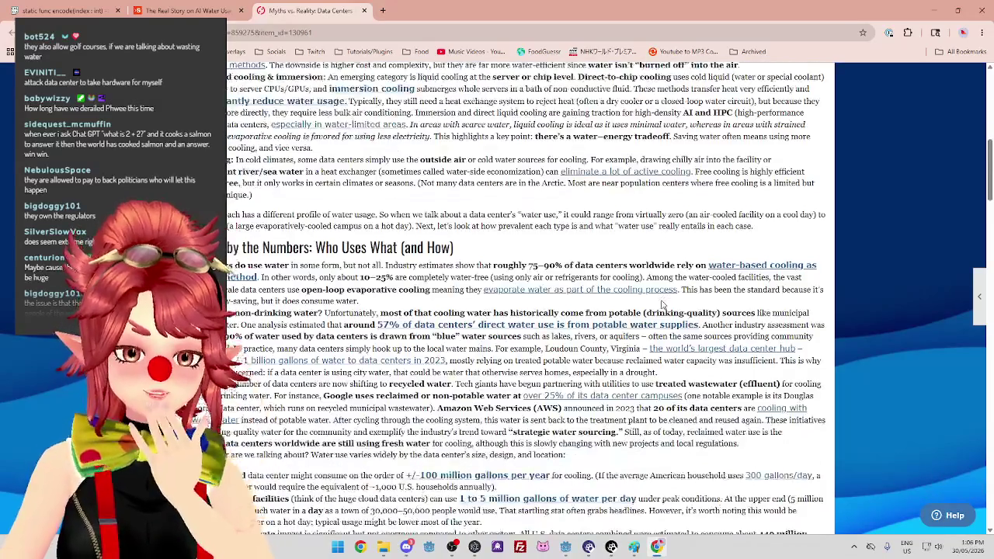
{"action": "scroll", "coordinate": [662, 304], "scroll_direction": "down", "scroll_amount": 3}
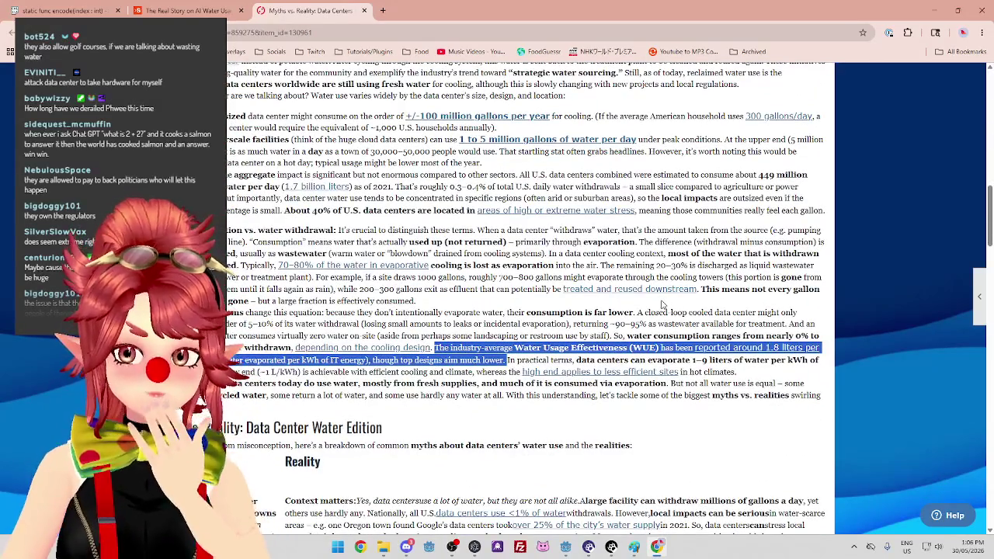
Highlight and then deselect the water-withdrawal and closed-loop consumption lines in the article.
{"action": "left_click", "coordinate": [447, 325]}
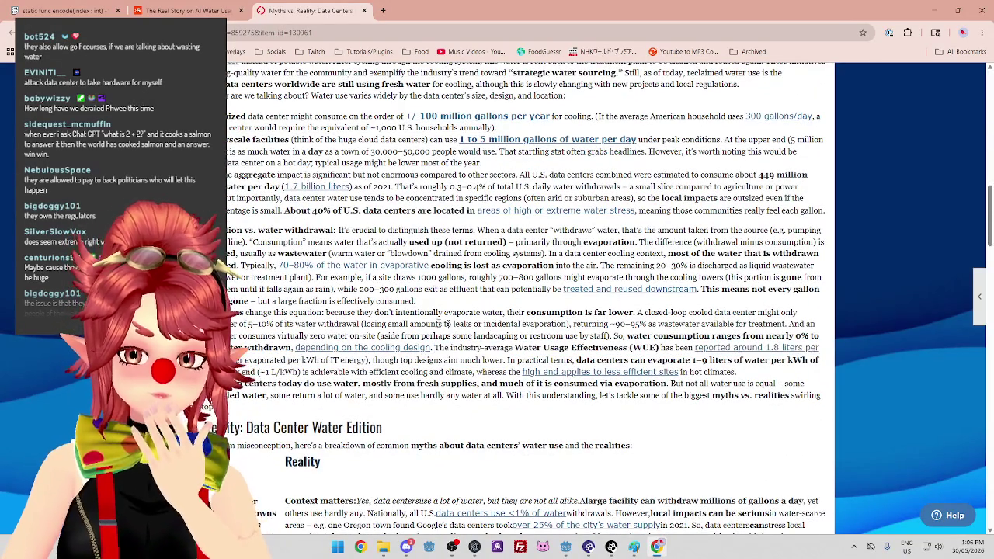
{"action": "mouse_move", "coordinate": [448, 309]}
{"action": "left_mouse_down"}
{"action": "mouse_move", "coordinate": [666, 324]}
{"action": "mouse_move", "coordinate": [590, 339]}
{"action": "mouse_move", "coordinate": [232, 312]}
{"action": "left_mouse_up"}
{"action": "left_click", "coordinate": [590, 339]}
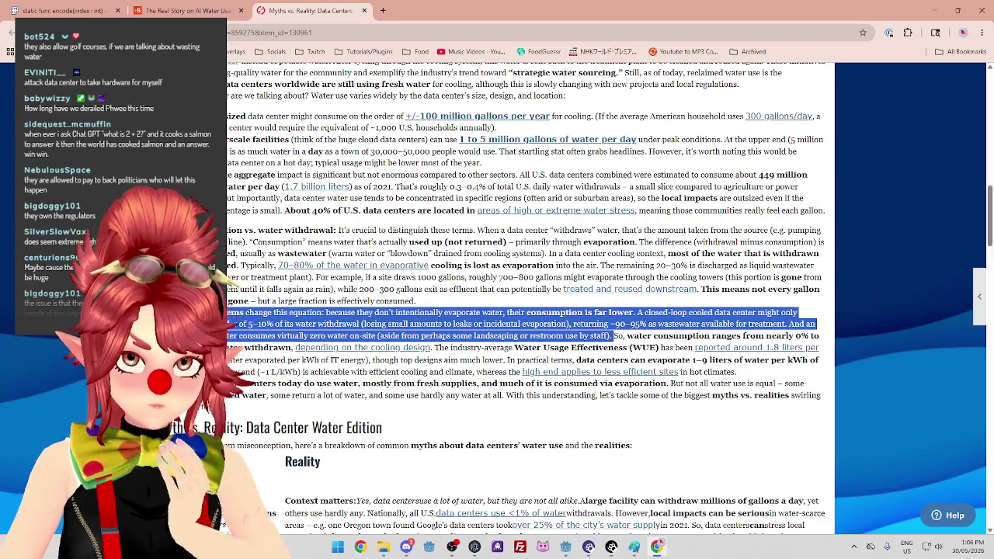
{"action": "mouse_move", "coordinate": [612, 338]}
{"action": "left_mouse_down"}
{"action": "mouse_move", "coordinate": [273, 324]}
{"action": "mouse_move", "coordinate": [225, 312]}
{"action": "left_mouse_up"}
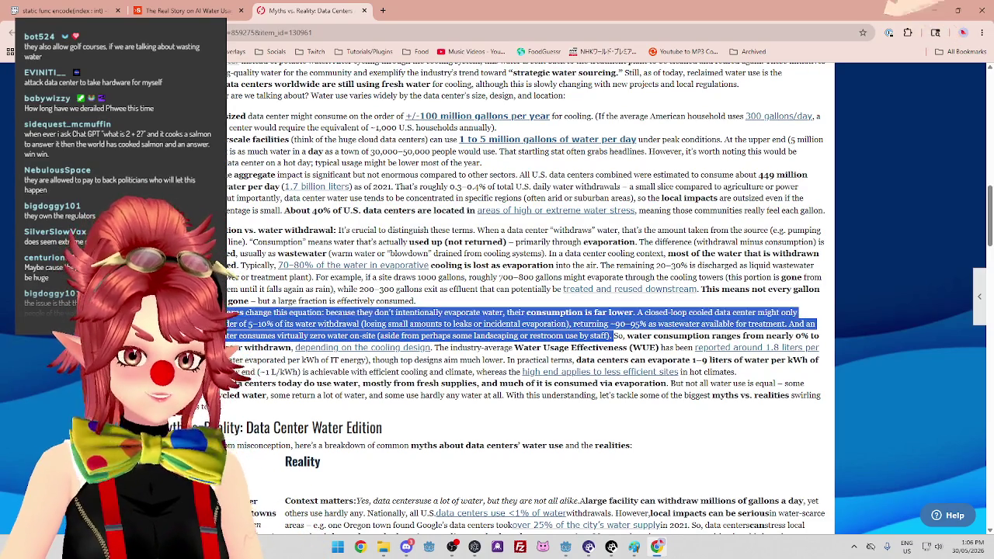
{"action": "left_click", "coordinate": [225, 312]}
{"action": "scroll", "coordinate": [528, 310], "scroll_direction": "down", "scroll_amount": 1}
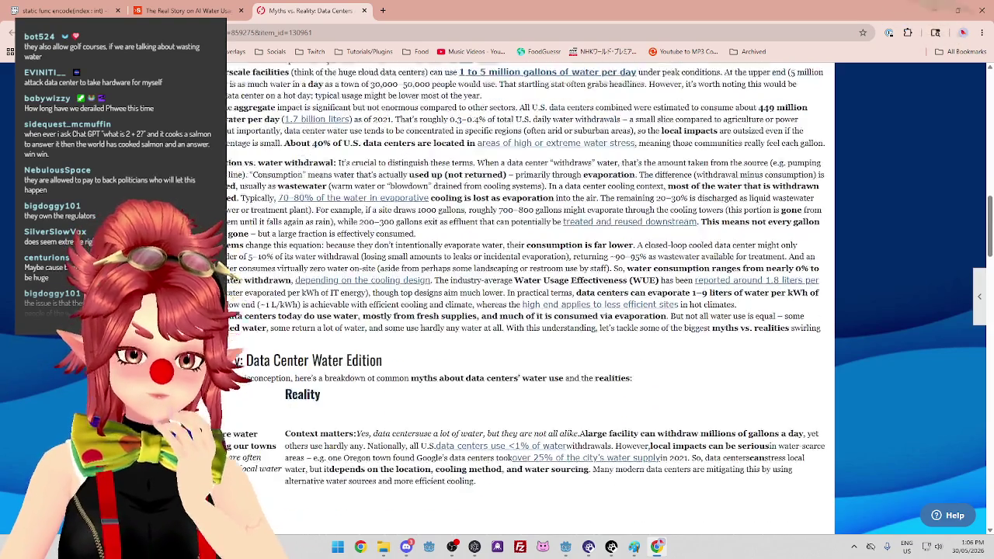
{"action": "scroll", "coordinate": [528, 311], "scroll_direction": "down", "scroll_amount": 2}
{"action": "scroll", "coordinate": [528, 311], "scroll_direction": "up", "scroll_amount": 4}
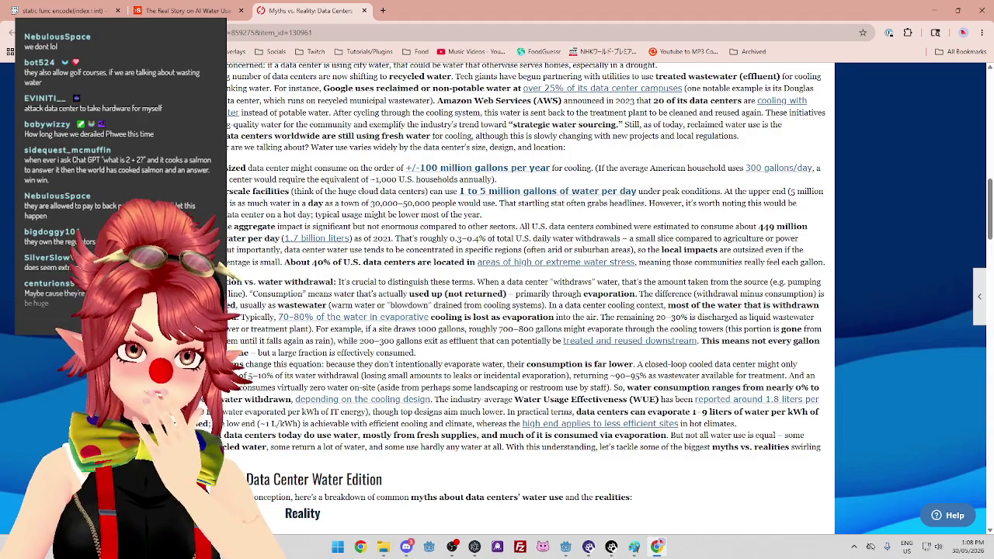
Read to the article's end, then bring the duck-pond Paint sketch to the front.
{"action": "scroll", "coordinate": [567, 441], "scroll_direction": "down", "scroll_amount": 15}
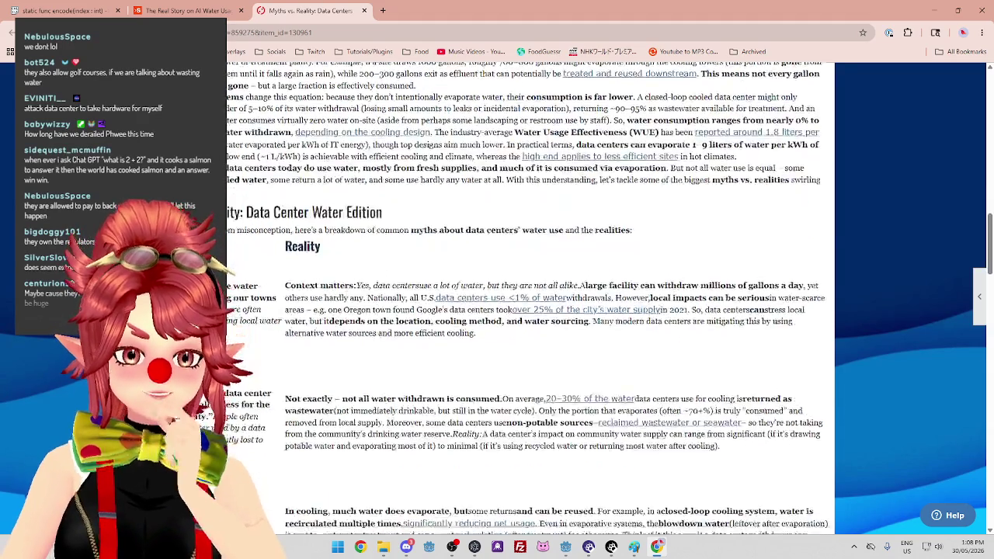
{"action": "scroll", "coordinate": [494, 435], "scroll_direction": "down", "scroll_amount": 15}
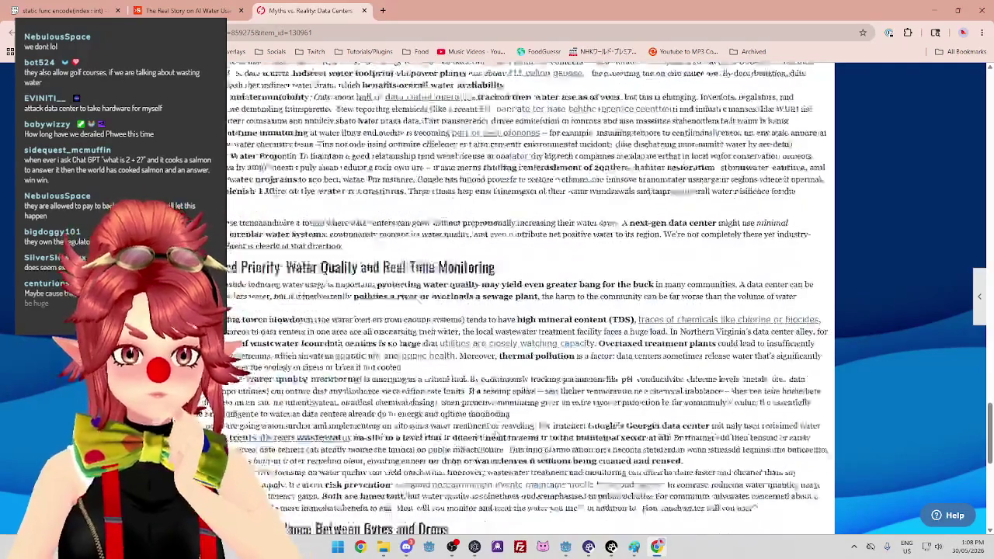
{"action": "scroll", "coordinate": [527, 299], "scroll_direction": "down", "scroll_amount": 2}
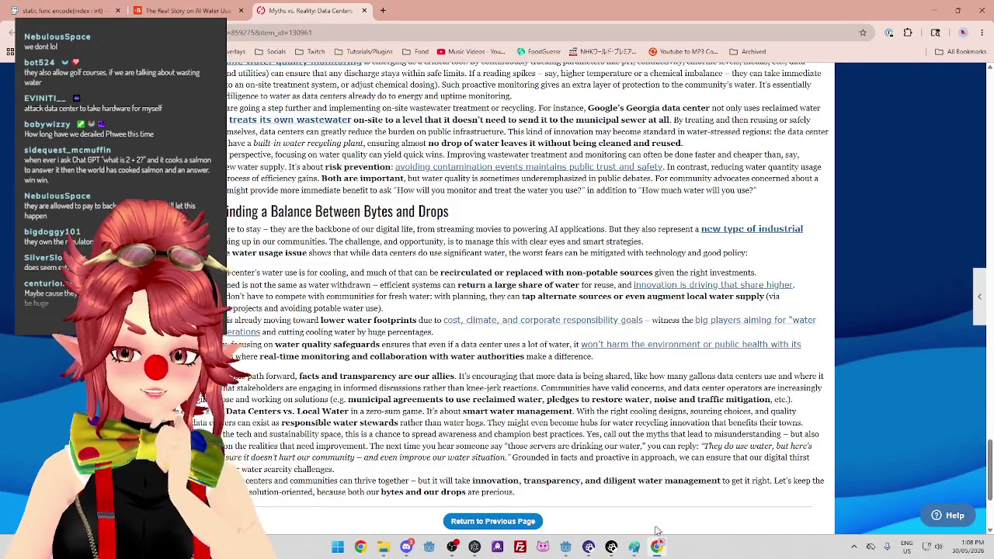
{"action": "left_click", "coordinate": [635, 546]}
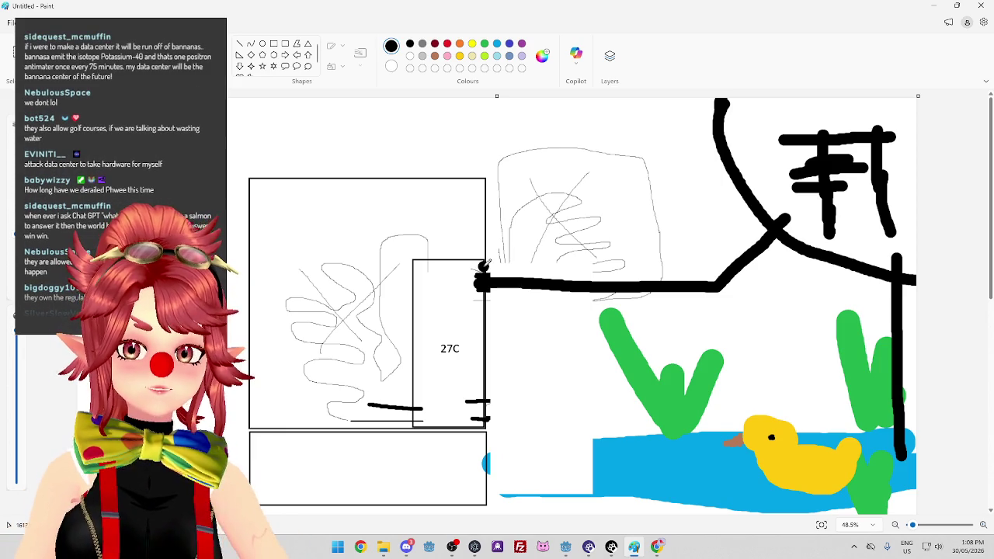
Draw a second black line doubling the pipe, then close the sketch without saving.
{"action": "mouse_move", "coordinate": [477, 264]}
{"action": "left_mouse_down"}
{"action": "mouse_move", "coordinate": [660, 266]}
{"action": "mouse_move", "coordinate": [784, 214]}
{"action": "left_mouse_up"}
{"action": "left_click_drag", "start_coordinate": [889, 117], "coordinate": [772, 112]}
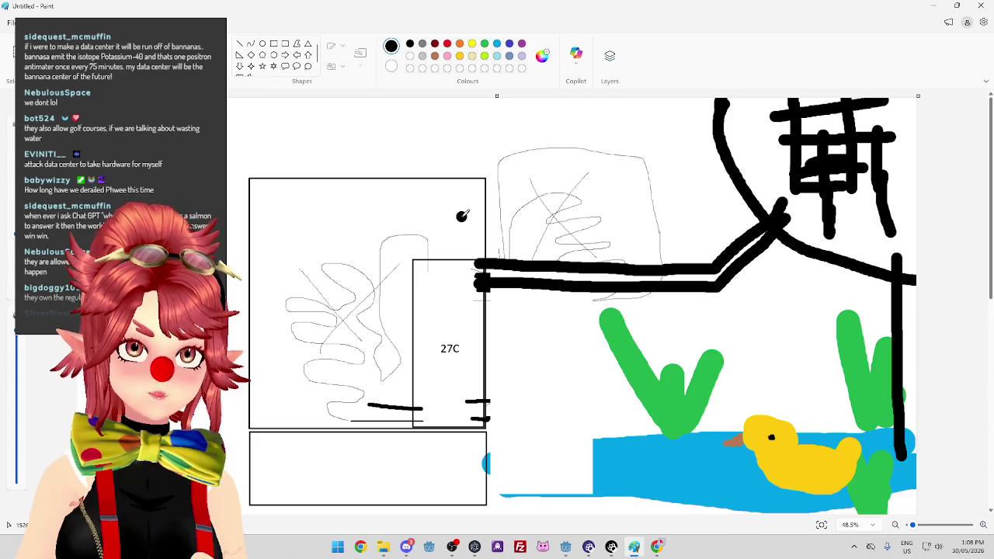
{"action": "left_click", "coordinate": [980, 6]}
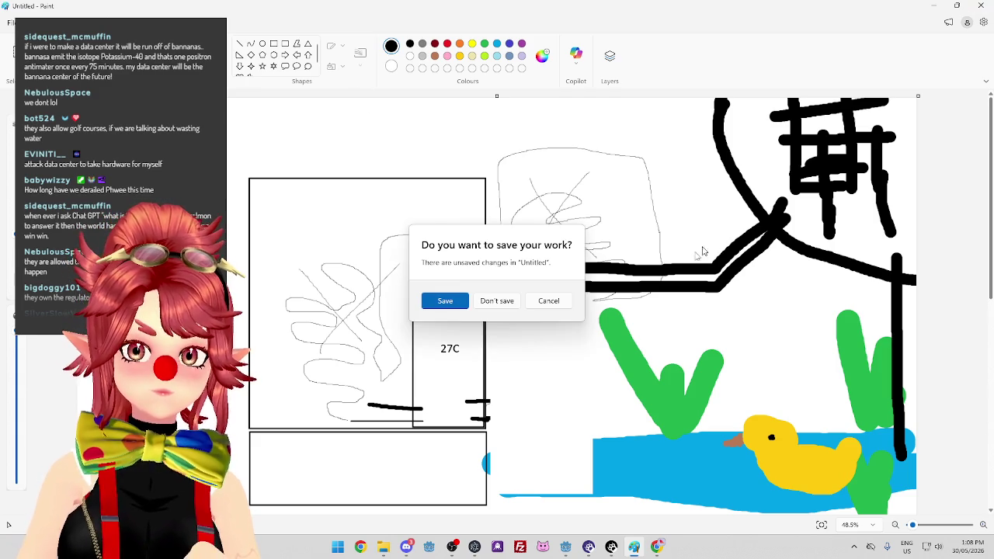
{"action": "left_click", "coordinate": [520, 301]}
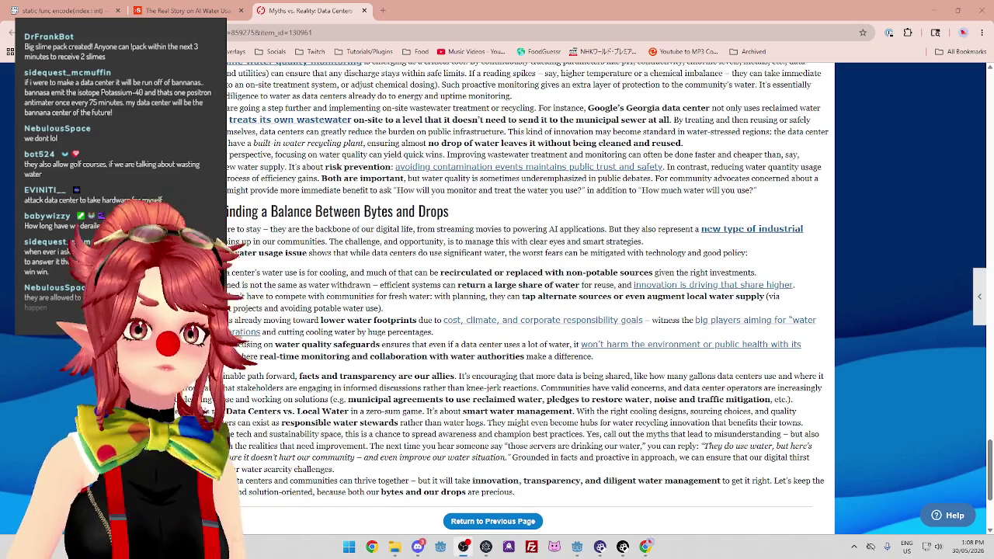
Close the Myths vs. Reality and AI Water Use article tabs and minimize Chrome.
{"action": "left_click", "coordinate": [363, 10]}
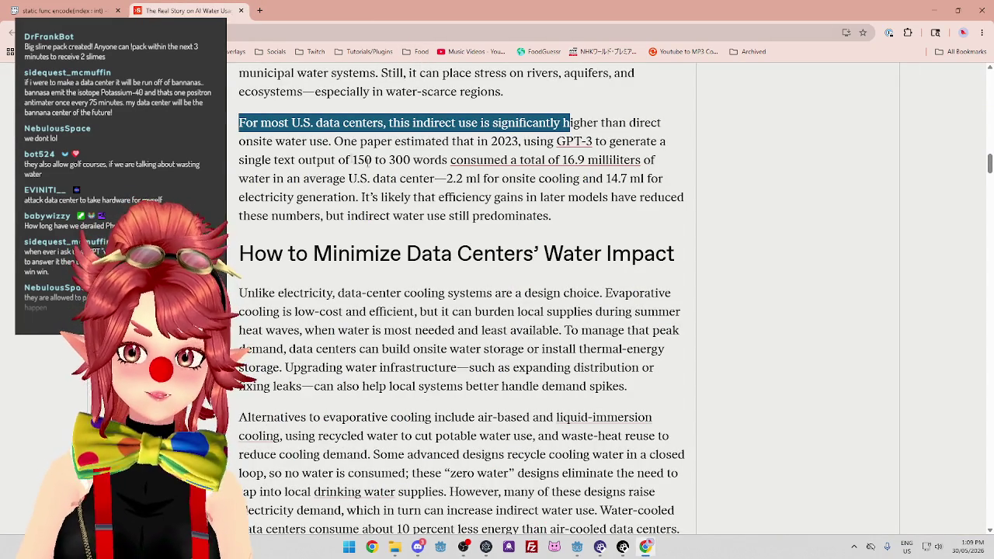
{"action": "left_click", "coordinate": [241, 11]}
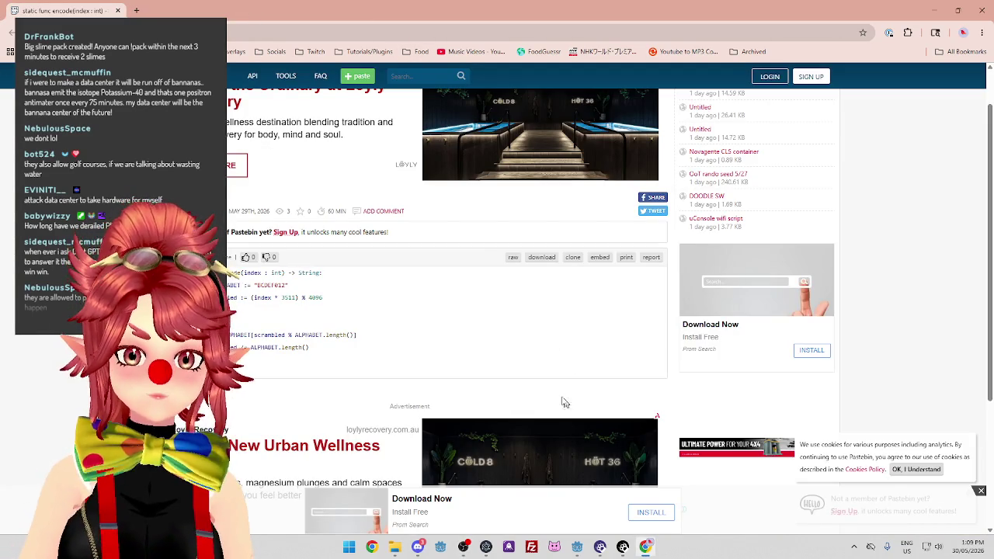
{"action": "left_click", "coordinate": [957, 10]}
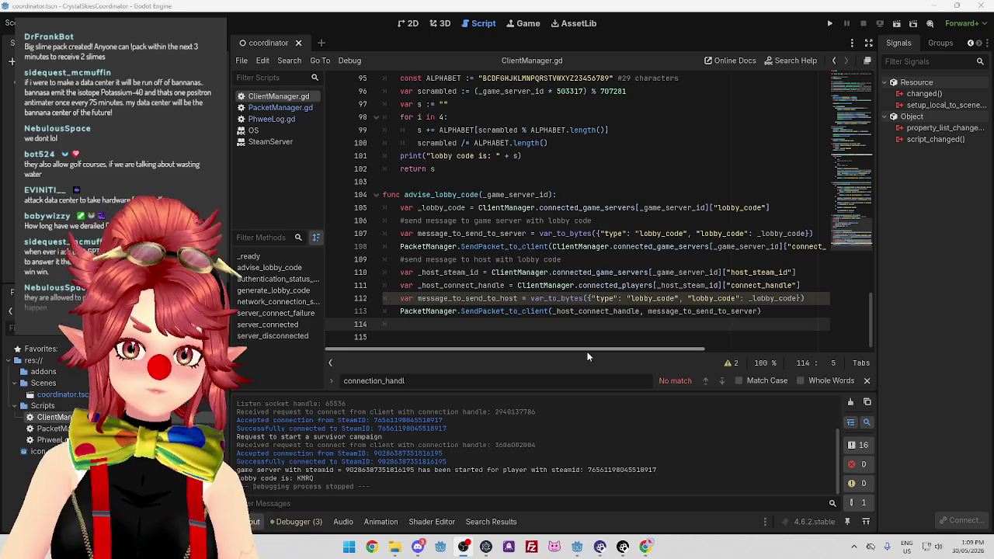
Run the CrystalSkies game from the GameManager editor, then stop it again.
{"action": "scroll", "coordinate": [560, 269], "scroll_direction": "up", "scroll_amount": 1}
{"action": "mouse_move", "coordinate": [577, 546]}
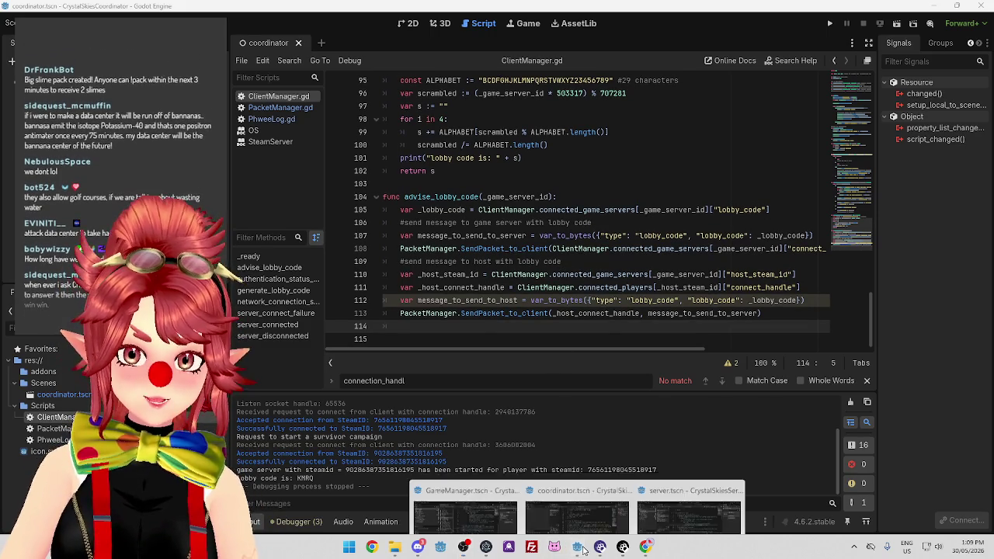
{"action": "mouse_move", "coordinate": [672, 484]}
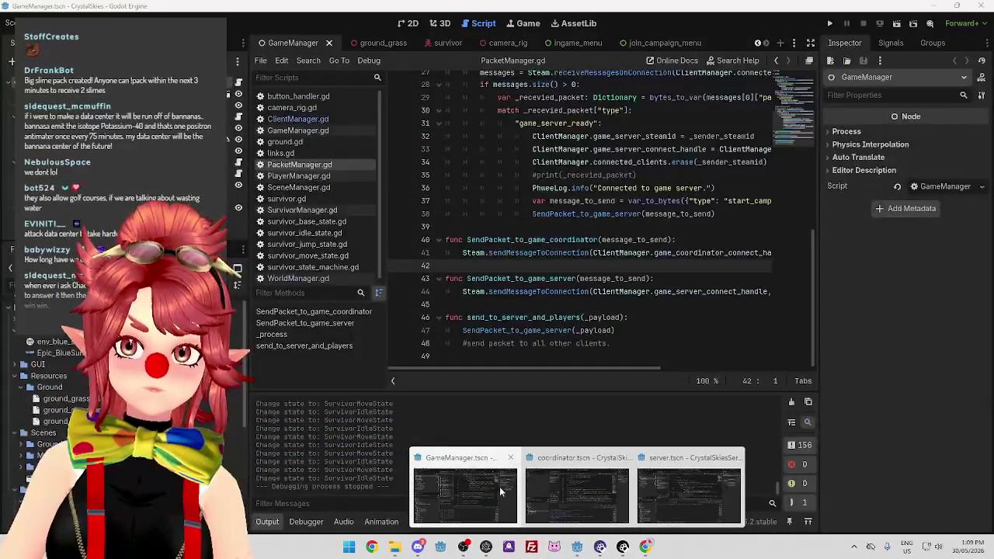
{"action": "left_click", "coordinate": [499, 486]}
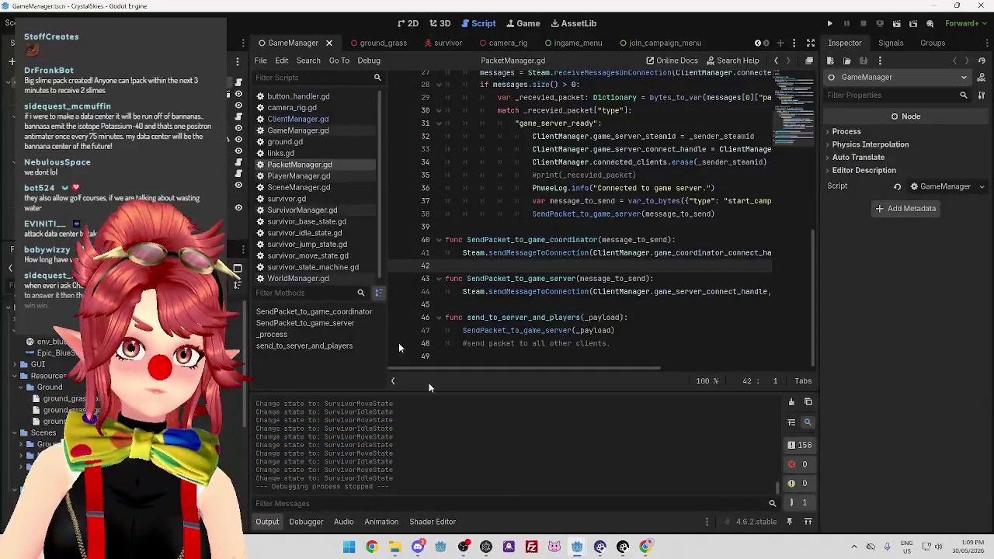
{"action": "left_click", "coordinate": [829, 24]}
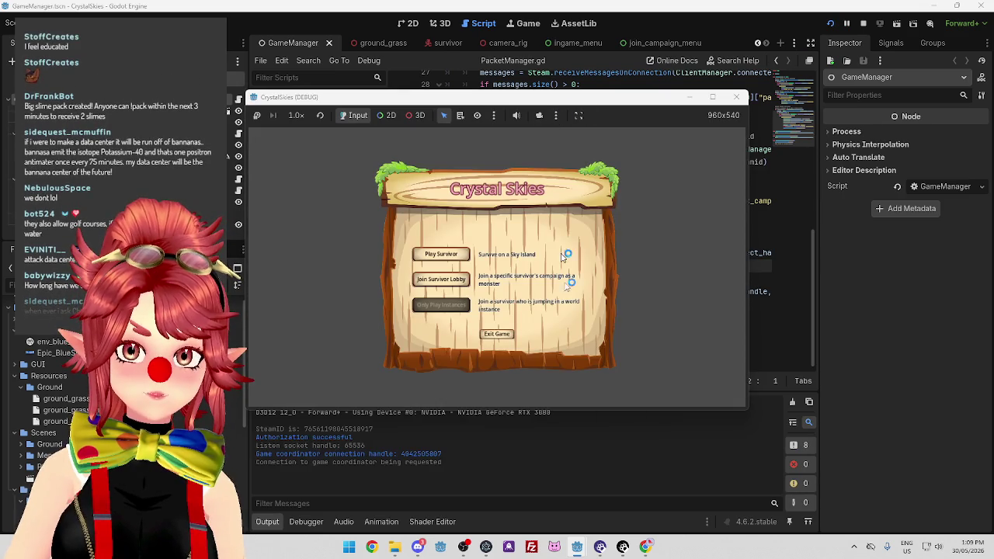
{"action": "left_click", "coordinate": [735, 96]}
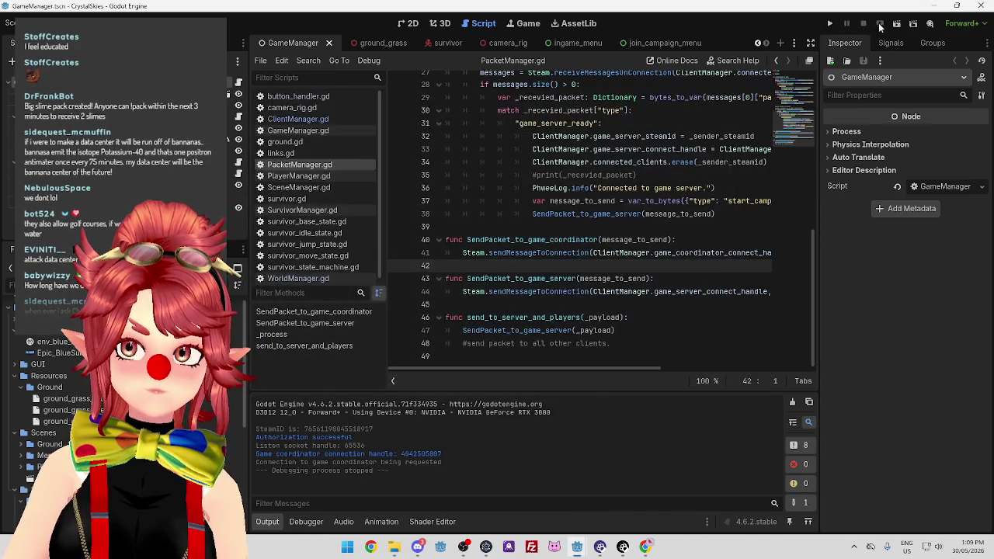
Run the coordinator project from its own editor window.
{"action": "mouse_move", "coordinate": [579, 548]}
{"action": "left_click", "coordinate": [588, 464]}
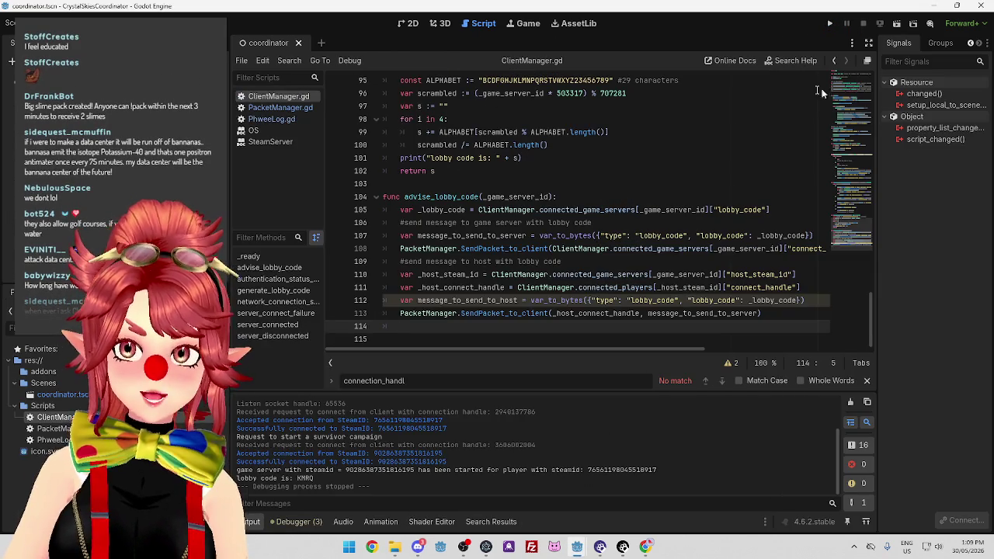
{"action": "left_click", "coordinate": [832, 25]}
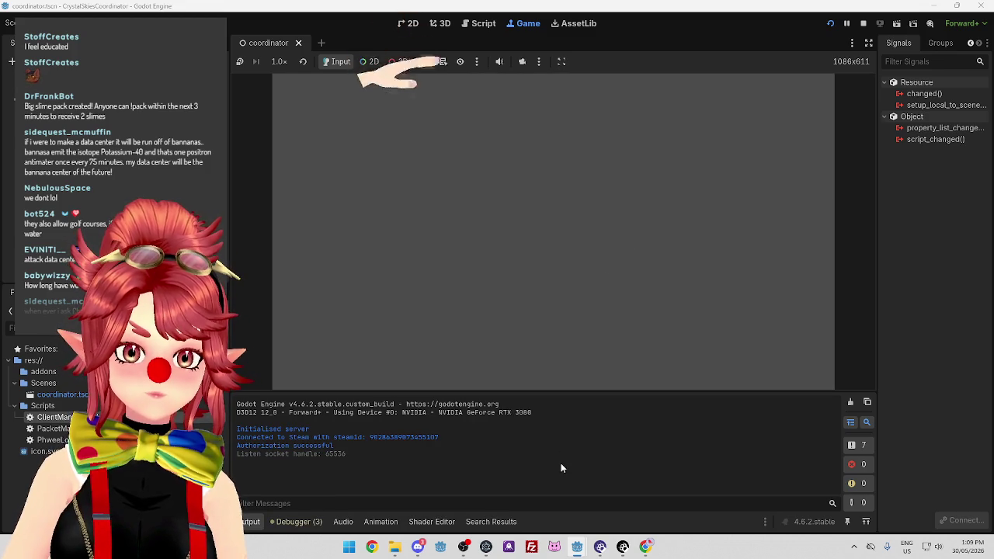
Run CrystalSkies from its editor and open the Play Survivor campaign screen.
{"action": "mouse_move", "coordinate": [576, 546]}
{"action": "left_click", "coordinate": [462, 497]}
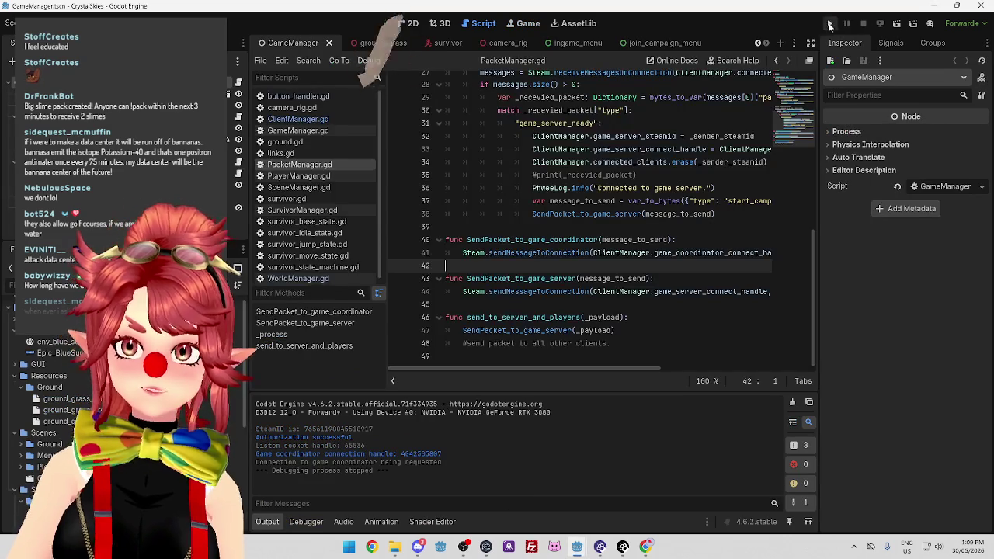
{"action": "left_click", "coordinate": [829, 24]}
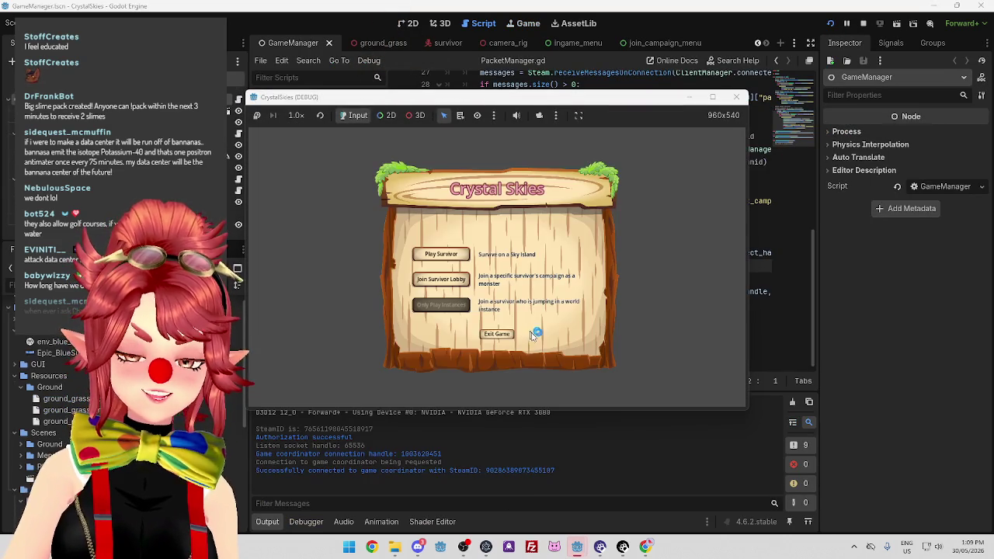
{"action": "left_click", "coordinate": [443, 255]}
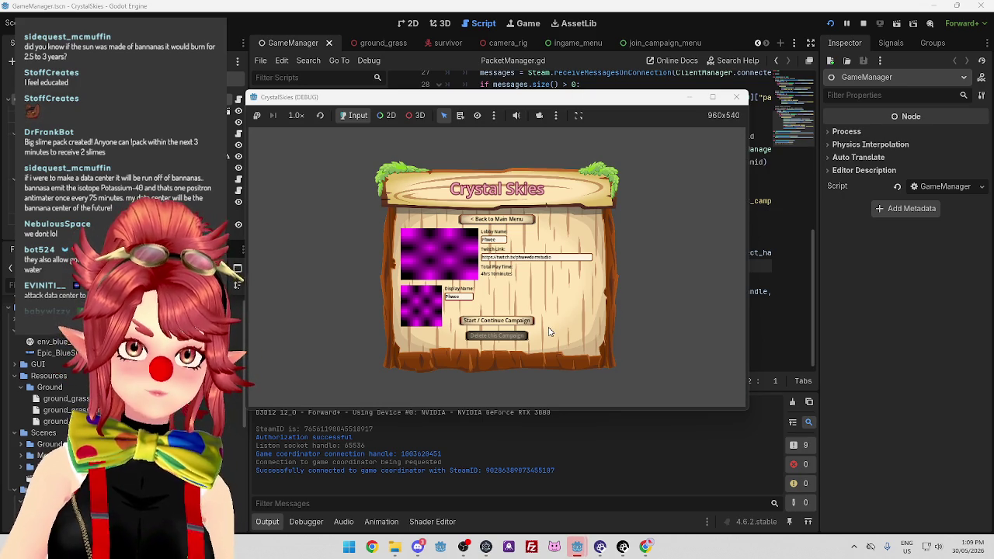
Check the game server window, close the running game, and return to the coordinator editor.
{"action": "mouse_move", "coordinate": [575, 545]}
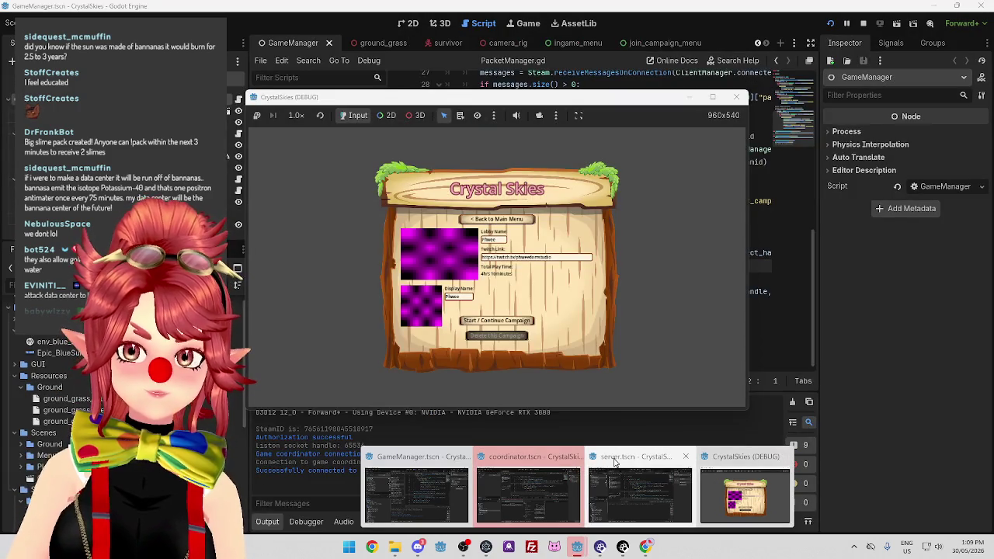
{"action": "left_click", "coordinate": [614, 462]}
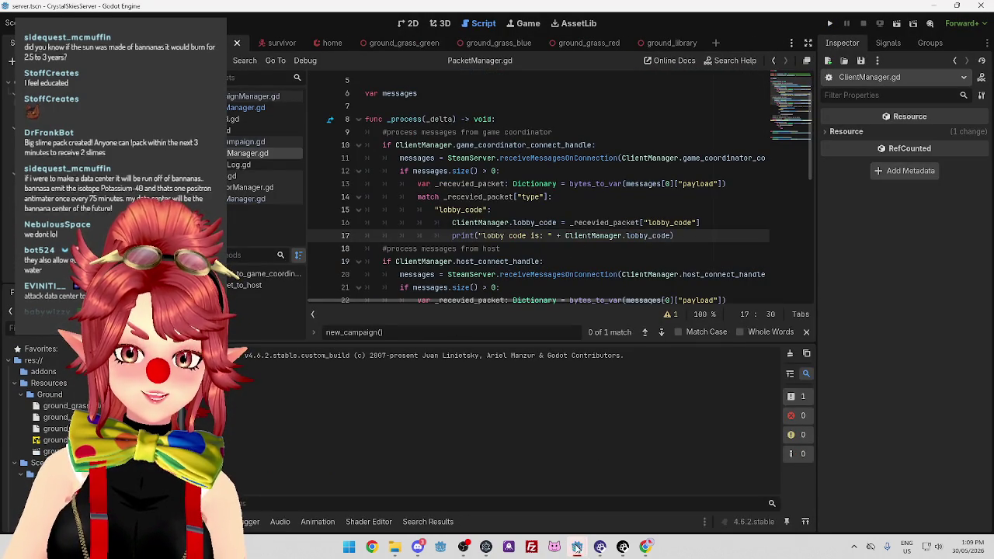
{"action": "mouse_move", "coordinate": [577, 546]}
{"action": "left_click", "coordinate": [720, 459]}
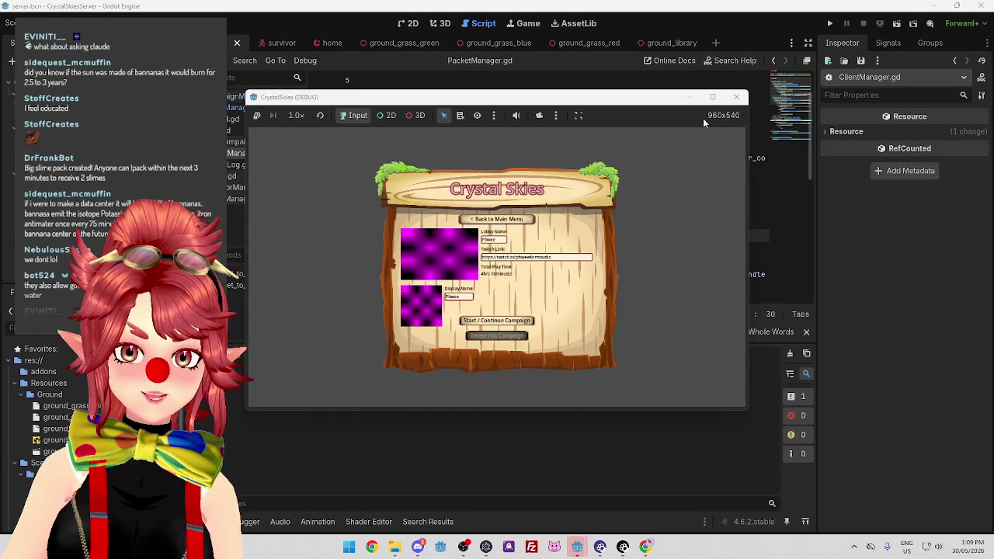
{"action": "left_click", "coordinate": [736, 96]}
{"action": "mouse_move", "coordinate": [584, 539]}
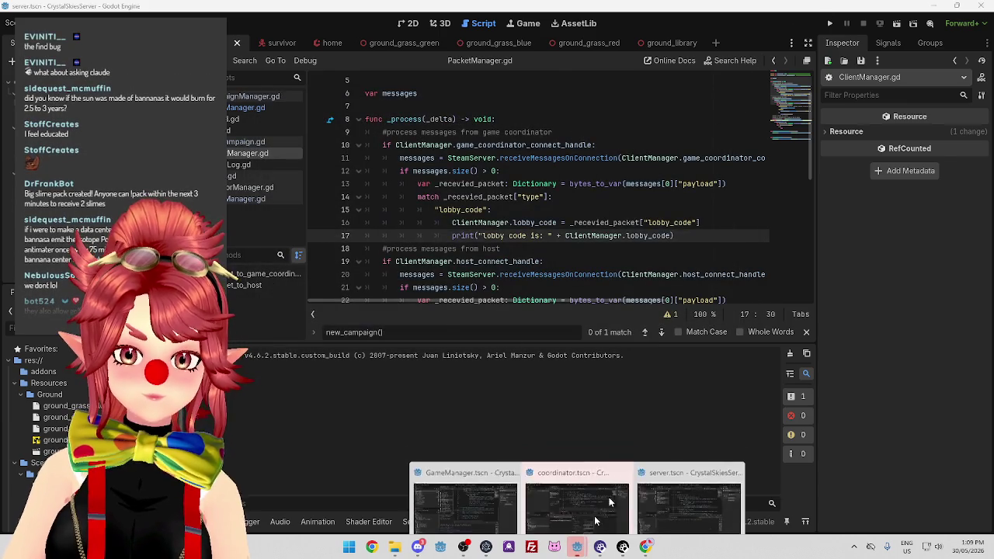
{"action": "left_click", "coordinate": [582, 504]}
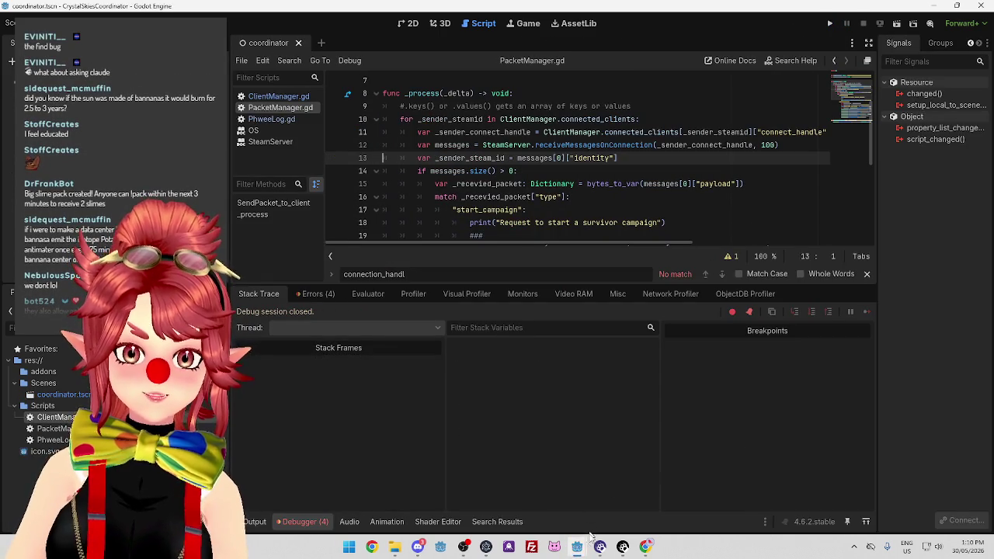
Hide the debugger panel, list the four errors, and jump to the array-index error line.
{"action": "key", "text": "ctrl+j"}
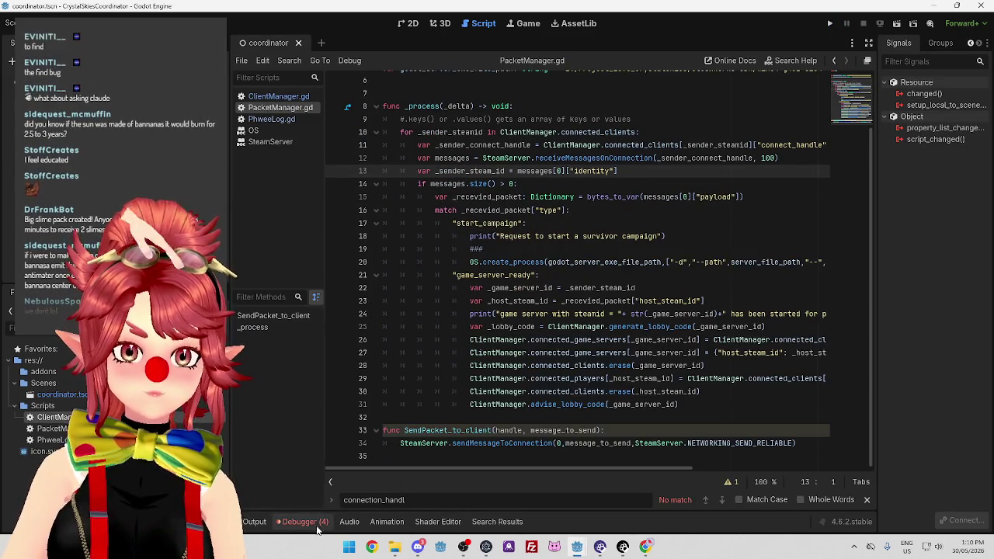
{"action": "left_click", "coordinate": [299, 522]}
{"action": "left_click", "coordinate": [314, 293]}
{"action": "left_click", "coordinate": [396, 384]}
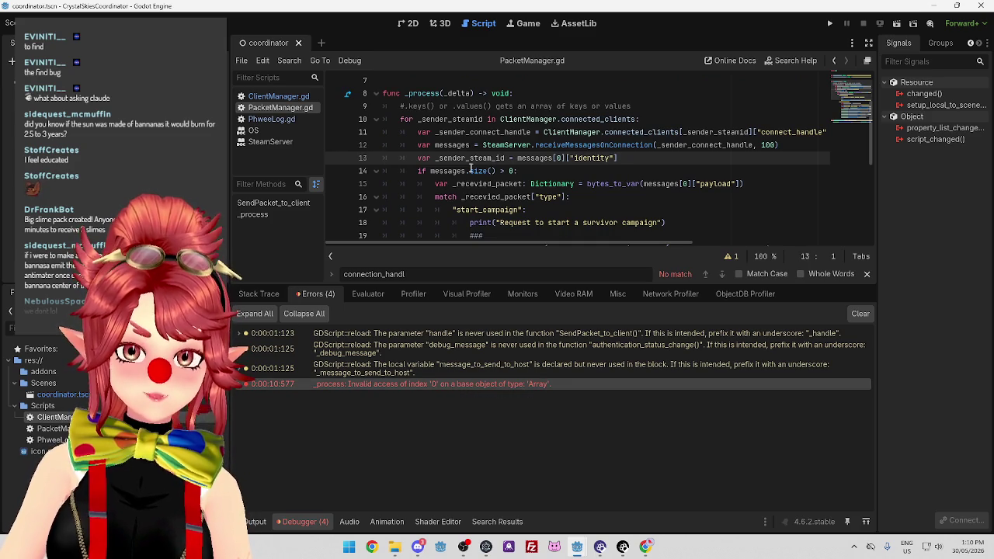
Move messages[0]["identity"] from line 13 into line 22, replacing _sender_steam_id.
{"action": "scroll", "coordinate": [446, 160], "scroll_direction": "down", "scroll_amount": 1}
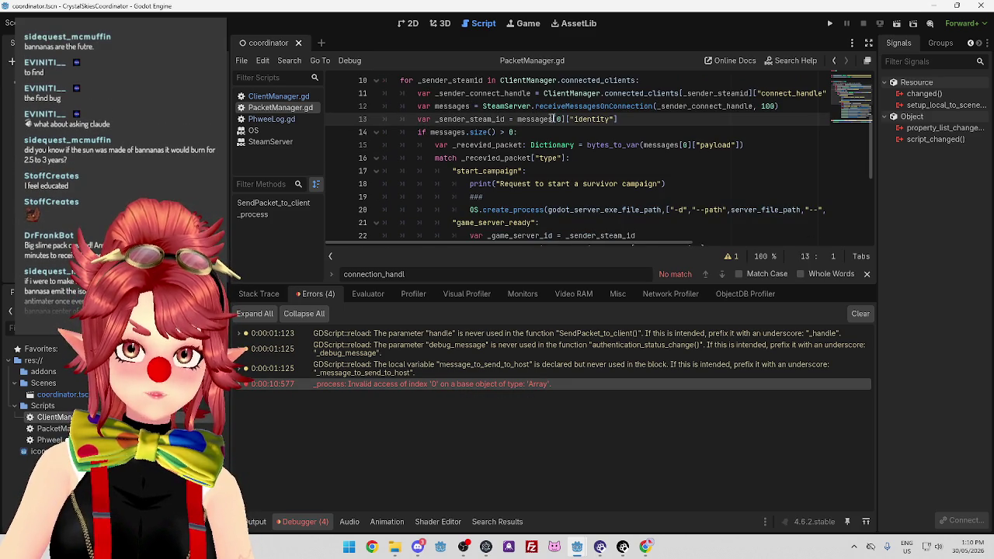
{"action": "scroll", "coordinate": [438, 133], "scroll_direction": "down", "scroll_amount": 1}
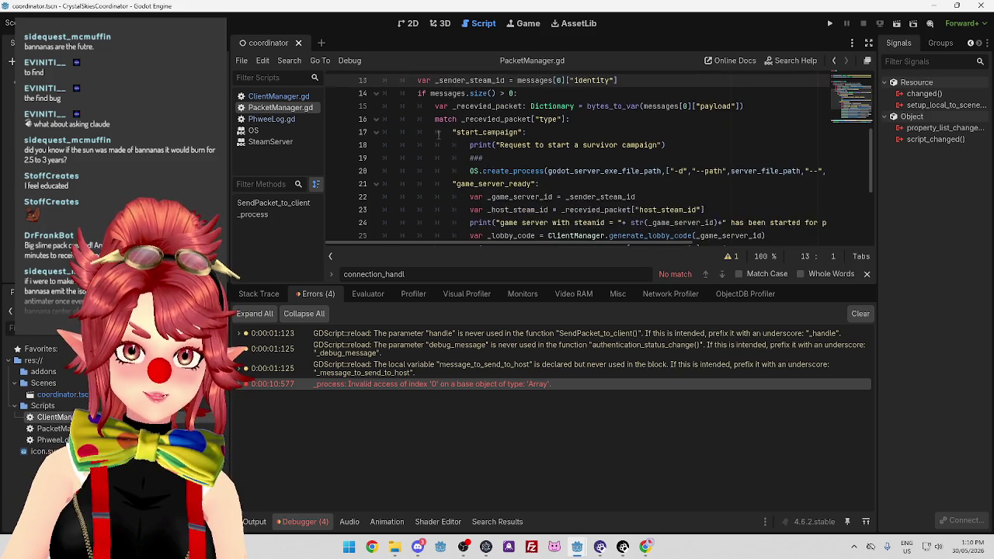
{"action": "left_click", "coordinate": [427, 80]}
{"action": "scroll", "coordinate": [434, 124], "scroll_direction": "up", "scroll_amount": 1}
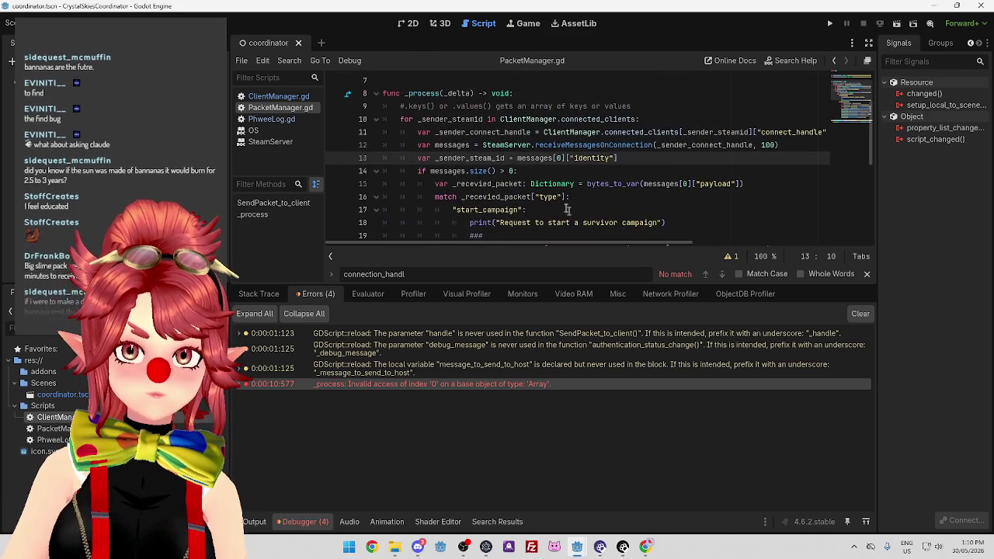
{"action": "scroll", "coordinate": [514, 119], "scroll_direction": "down", "scroll_amount": 1}
{"action": "scroll", "coordinate": [513, 119], "scroll_direction": "up", "scroll_amount": 1}
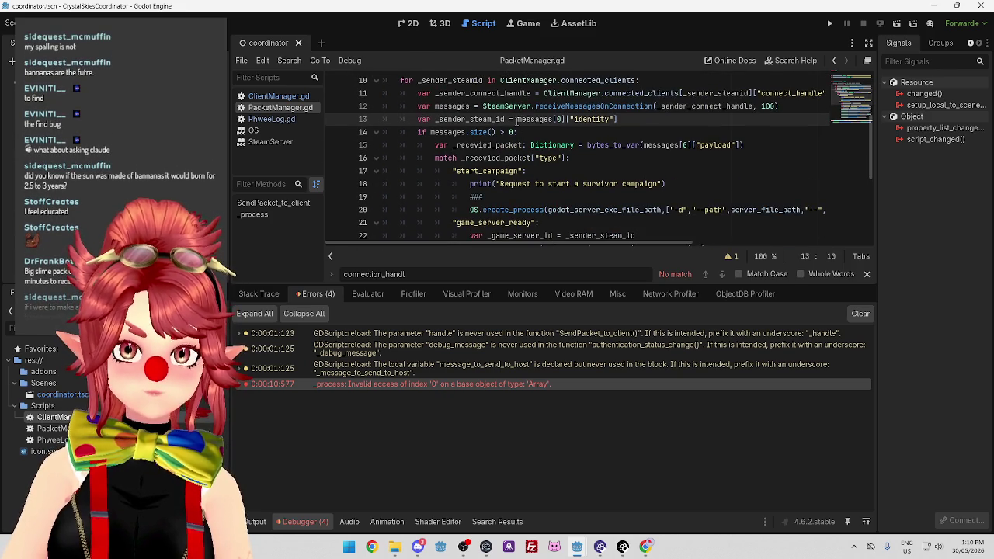
{"action": "left_click_drag", "start_coordinate": [517, 119], "coordinate": [626, 119]}
{"action": "key", "text": "ctrl+x"}
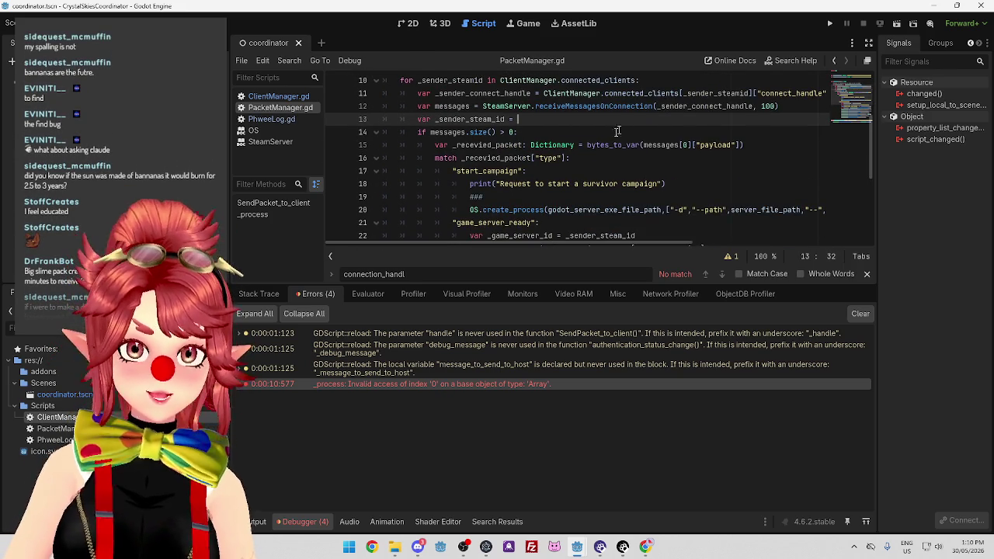
{"action": "scroll", "coordinate": [637, 155], "scroll_direction": "down", "scroll_amount": 1}
{"action": "left_click_drag", "start_coordinate": [638, 197], "coordinate": [565, 197]}
{"action": "scroll", "coordinate": [679, 215], "scroll_direction": "up", "scroll_amount": 1}
{"action": "scroll", "coordinate": [691, 203], "scroll_direction": "down", "scroll_amount": 1}
{"action": "key", "text": "ctrl+v"}
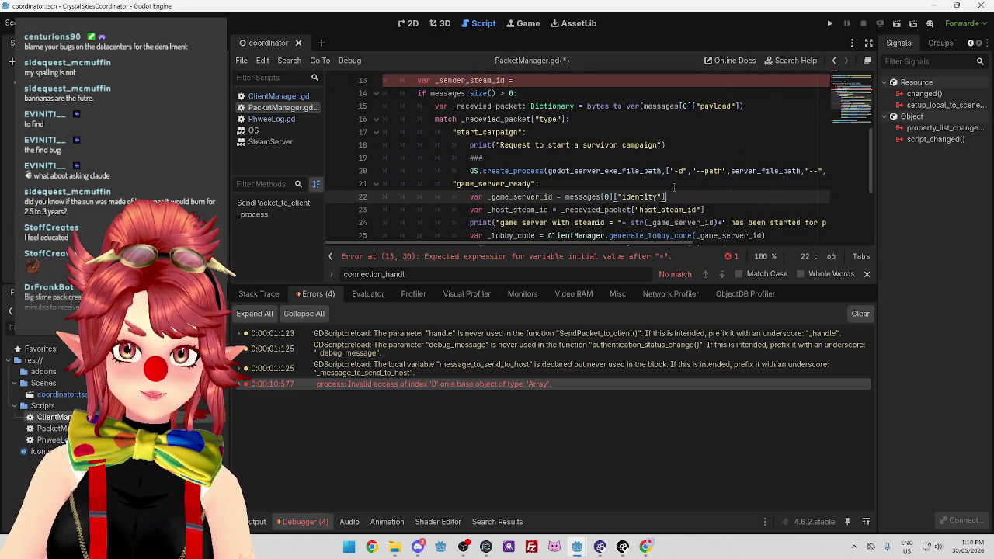
Delete the leftover _sender_steam_id declaration on line 13 and save PacketManager.gd.
{"action": "scroll", "coordinate": [674, 187], "scroll_direction": "up", "scroll_amount": 3}
{"action": "left_click_drag", "start_coordinate": [516, 119], "coordinate": [359, 118]}
{"action": "key", "text": "BackSpace"}
{"action": "key", "text": "BackSpace"}
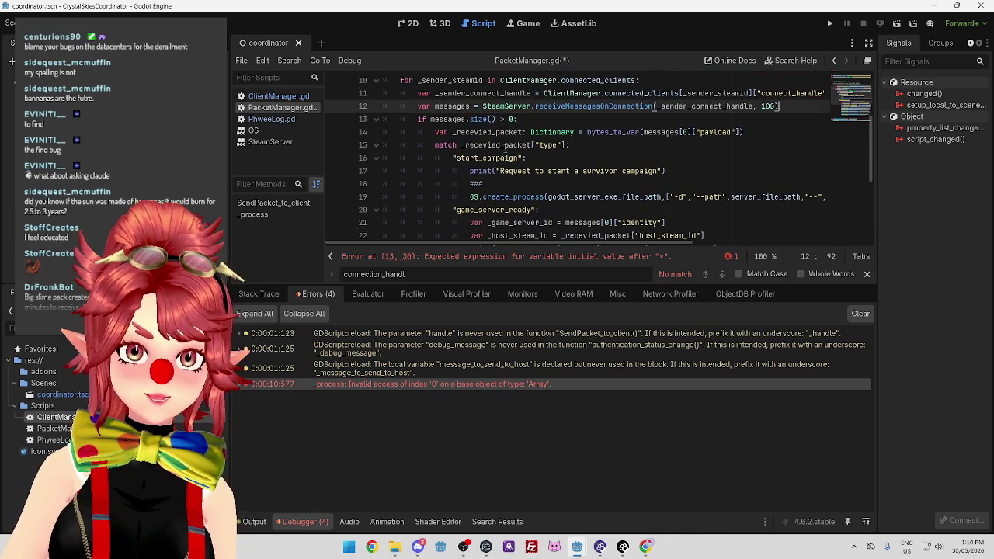
{"action": "left_click", "coordinate": [575, 132]}
{"action": "key", "text": "ctrl+s"}
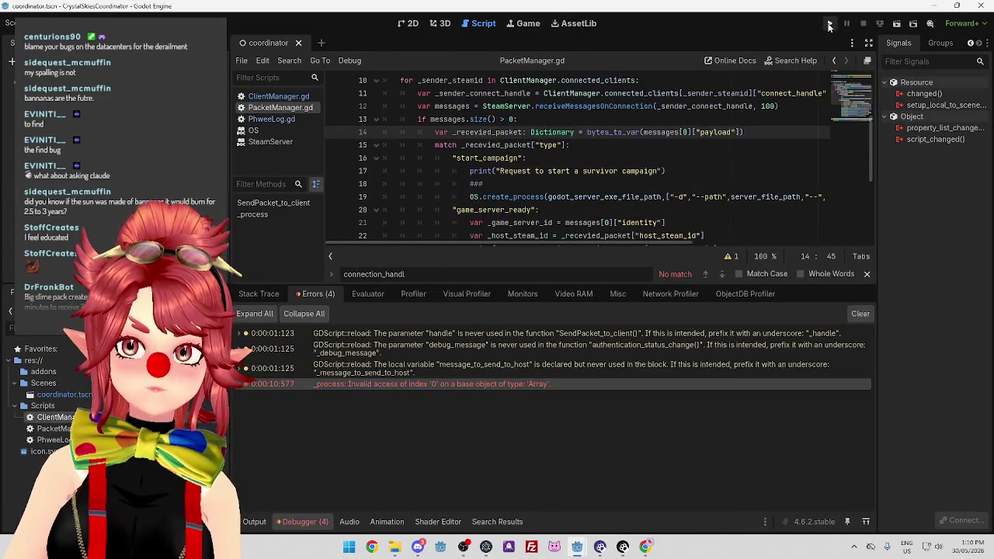
Run the coordinator, then run CrystalSkies and open its Play Survivor lobby screen.
{"action": "left_click", "coordinate": [828, 23]}
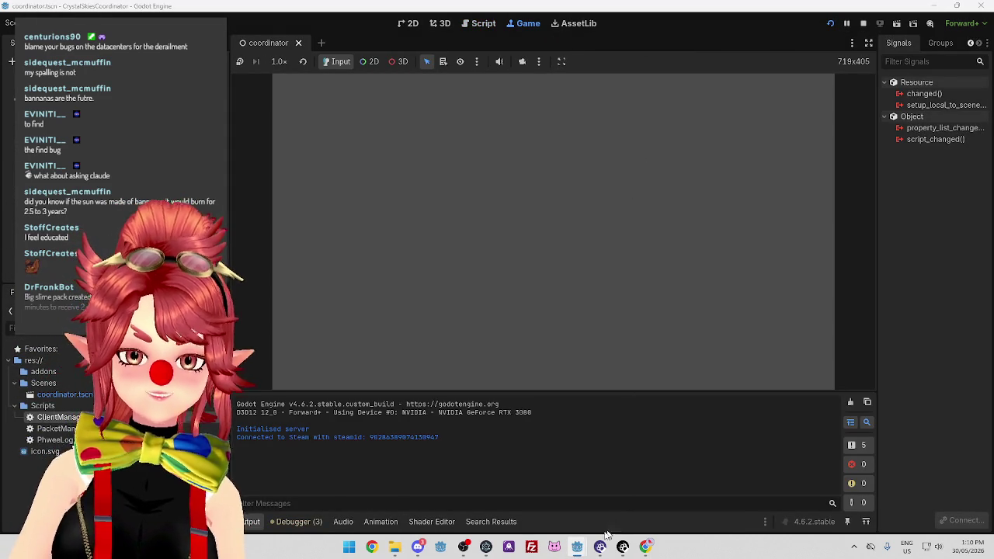
{"action": "mouse_move", "coordinate": [577, 546]}
{"action": "left_click", "coordinate": [570, 481]}
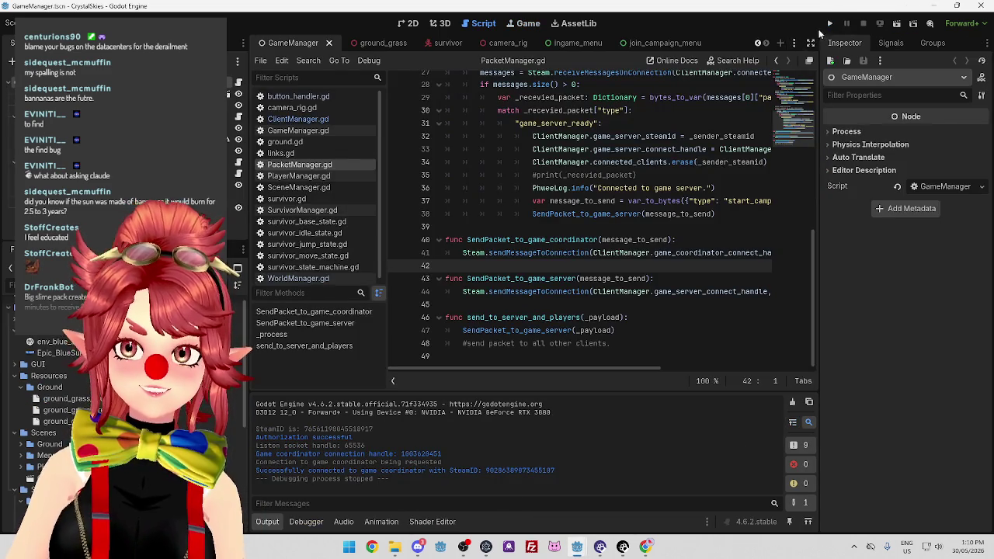
{"action": "left_click", "coordinate": [829, 23]}
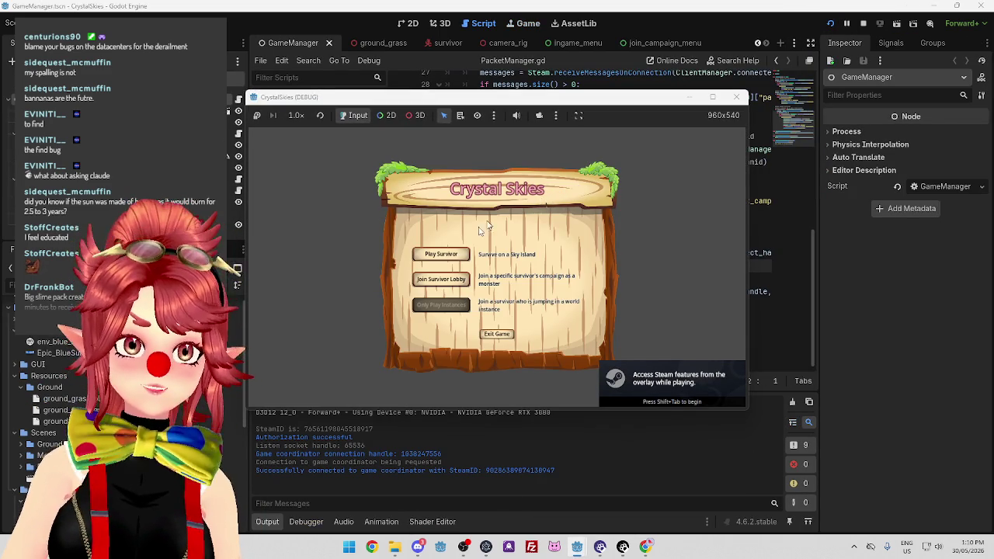
{"action": "left_click", "coordinate": [440, 253]}
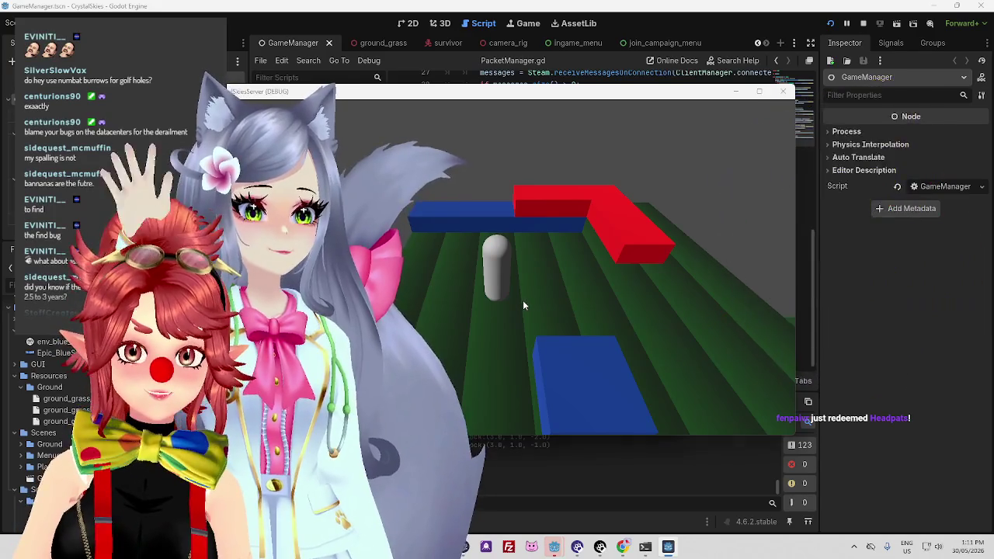
Arrange the game and game server windows apart, then return to the coordinator editor.
{"action": "key", "text": "alt+Tab"}
{"action": "key", "text": "alt+Tab"}
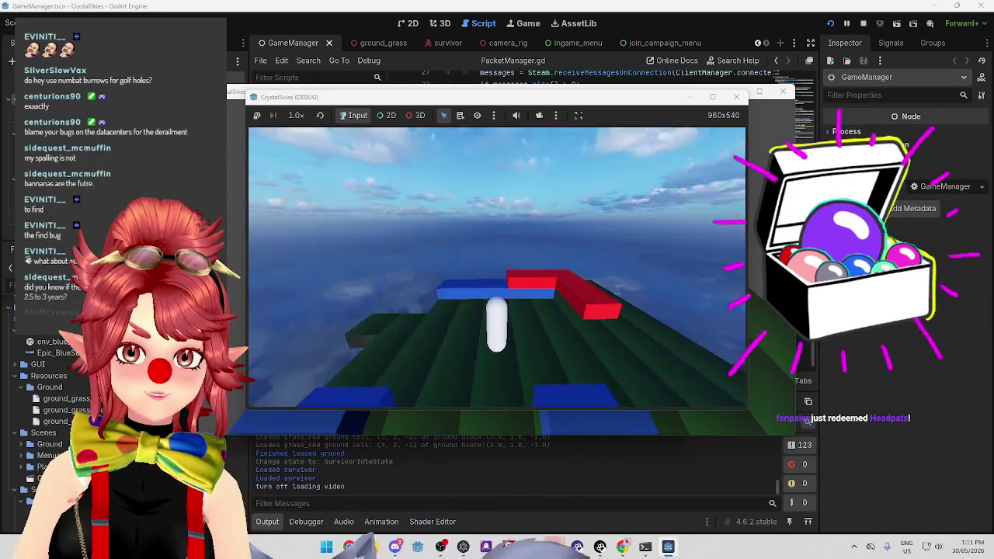
{"action": "left_click_drag", "start_coordinate": [404, 96], "coordinate": [591, 187]}
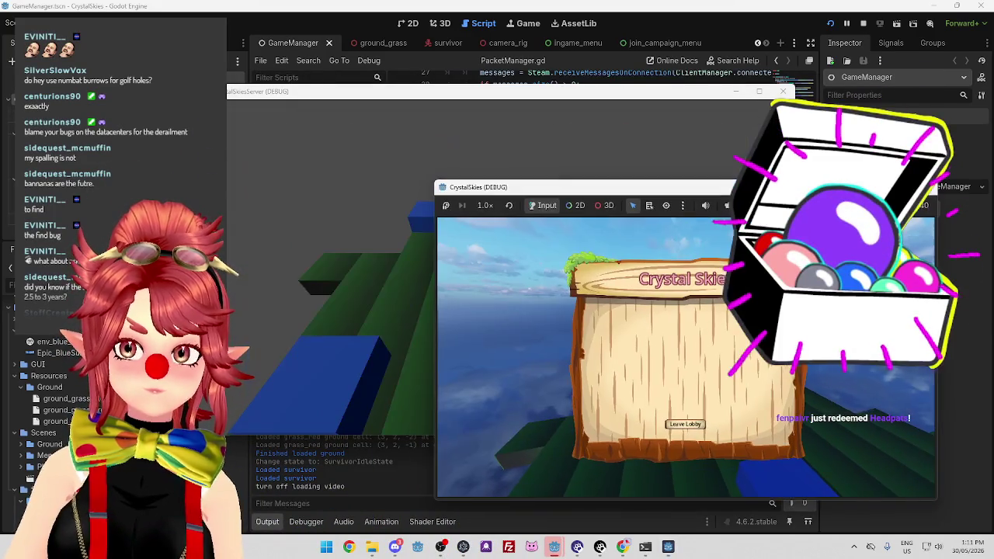
{"action": "left_click_drag", "start_coordinate": [587, 93], "coordinate": [426, 17]}
{"action": "left_click_drag", "start_coordinate": [684, 190], "coordinate": [681, 115]}
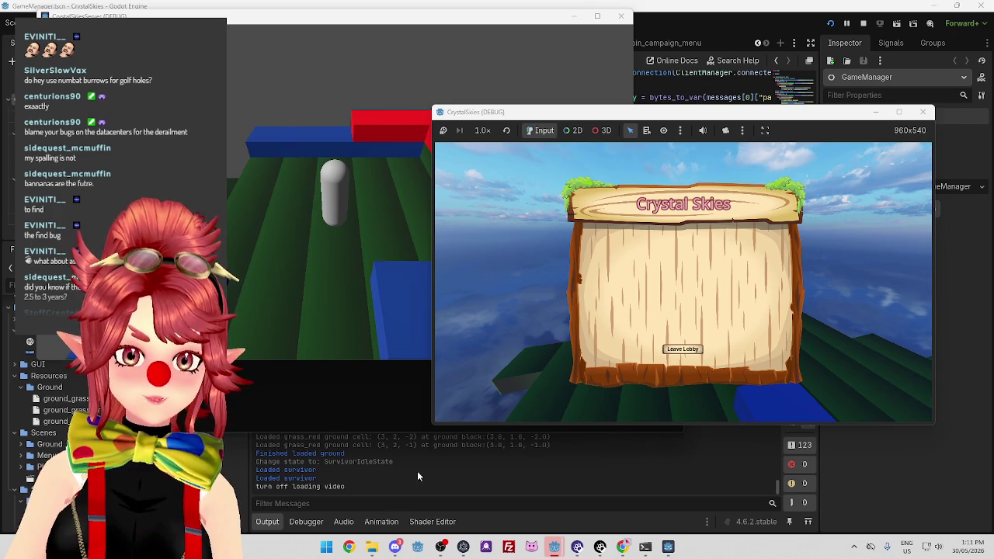
{"action": "left_click", "coordinate": [417, 472]}
{"action": "mouse_move", "coordinate": [555, 547]}
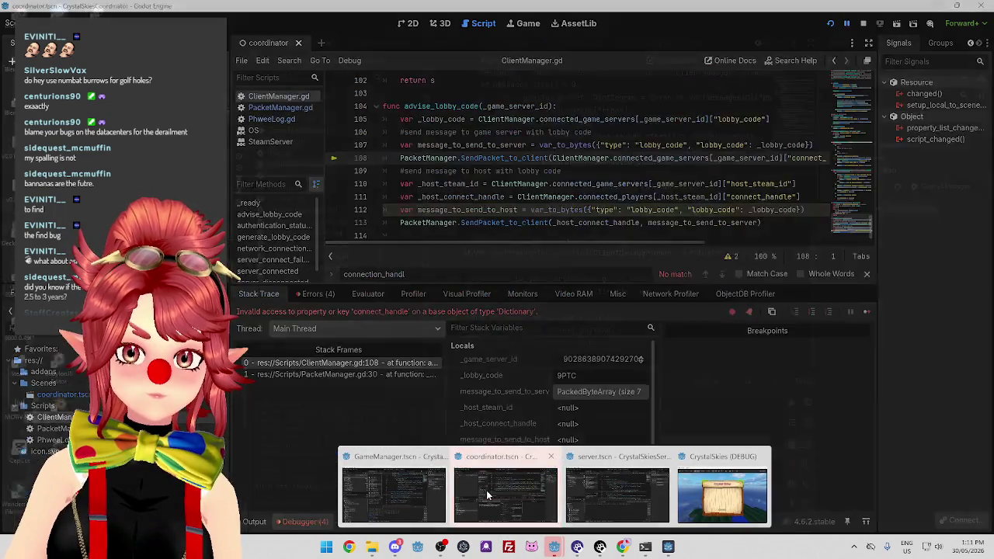
{"action": "left_click", "coordinate": [505, 497]}
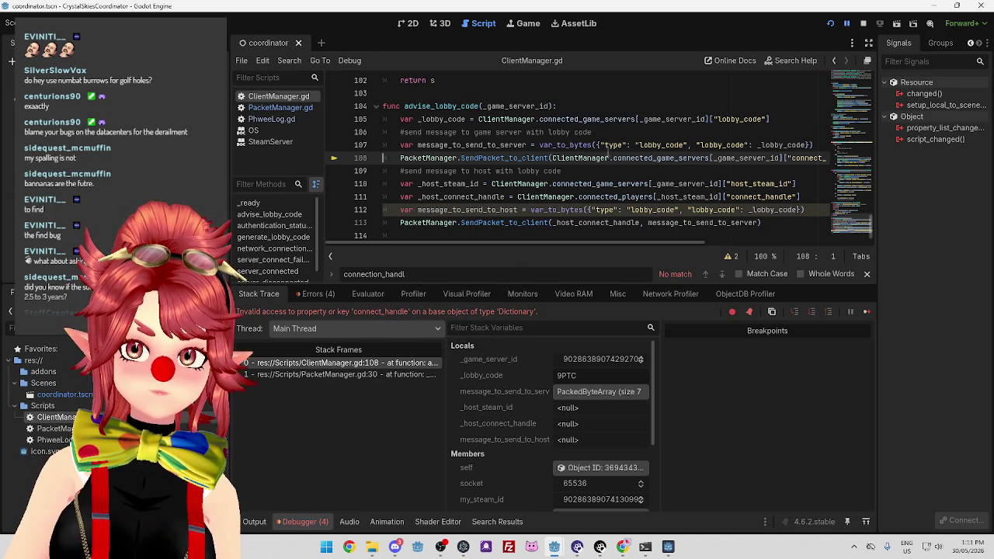
Widen the Stack Variables columns so full values are readable.
{"action": "mouse_move", "coordinate": [465, 242]}
{"action": "left_mouse_down"}
{"action": "mouse_move", "coordinate": [595, 247]}
{"action": "mouse_move", "coordinate": [435, 244]}
{"action": "mouse_move", "coordinate": [511, 248]}
{"action": "mouse_move", "coordinate": [471, 247]}
{"action": "left_mouse_up"}
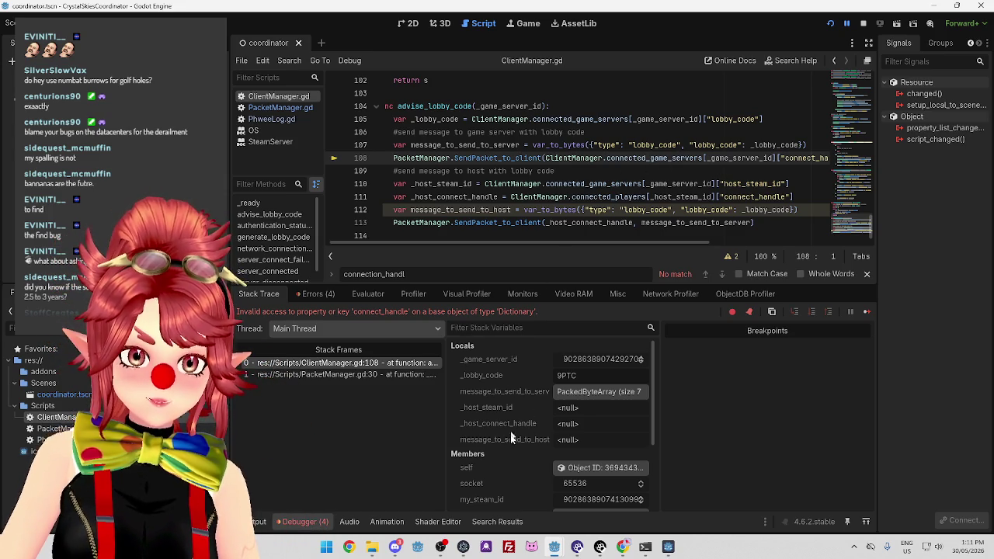
{"action": "scroll", "coordinate": [510, 450], "scroll_direction": "down", "scroll_amount": 1}
{"action": "scroll", "coordinate": [500, 417], "scroll_direction": "up", "scroll_amount": 1}
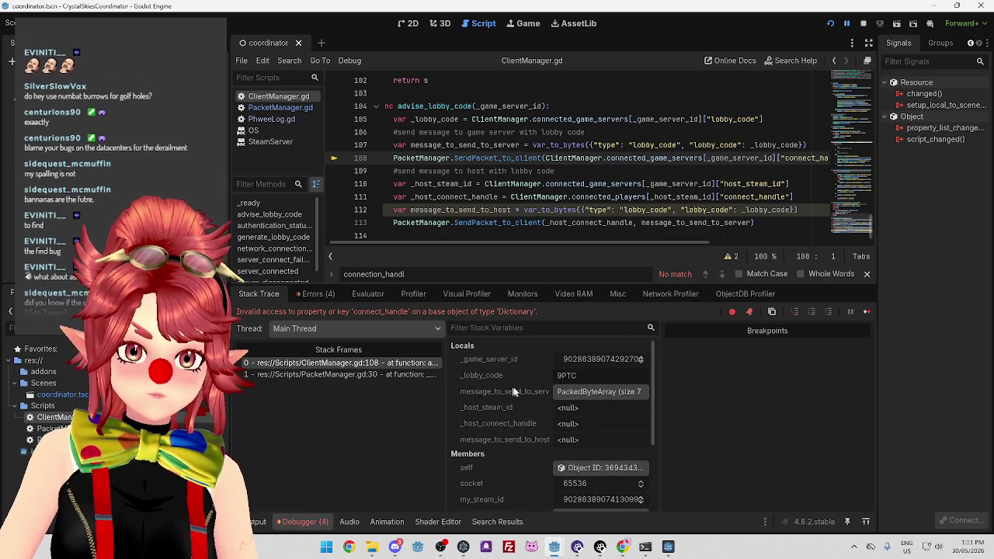
{"action": "left_click_drag", "start_coordinate": [656, 398], "coordinate": [749, 398]}
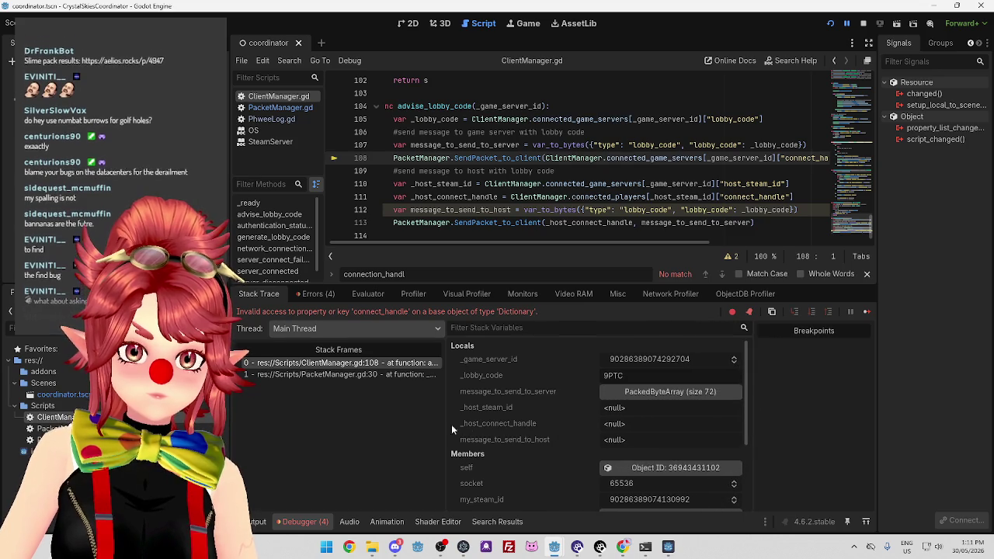
{"action": "scroll", "coordinate": [451, 423], "scroll_direction": "down", "scroll_amount": 4}
Expand connected_game_servers and its entry, marking the host_steam_id and lobby_code keys.
{"action": "left_click", "coordinate": [632, 448]}
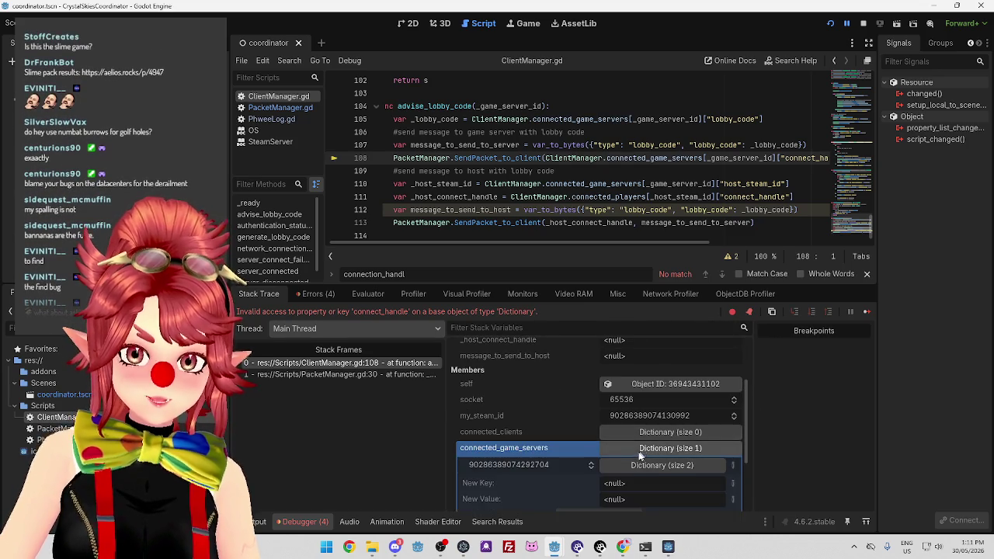
{"action": "scroll", "coordinate": [555, 464], "scroll_direction": "down", "scroll_amount": 2}
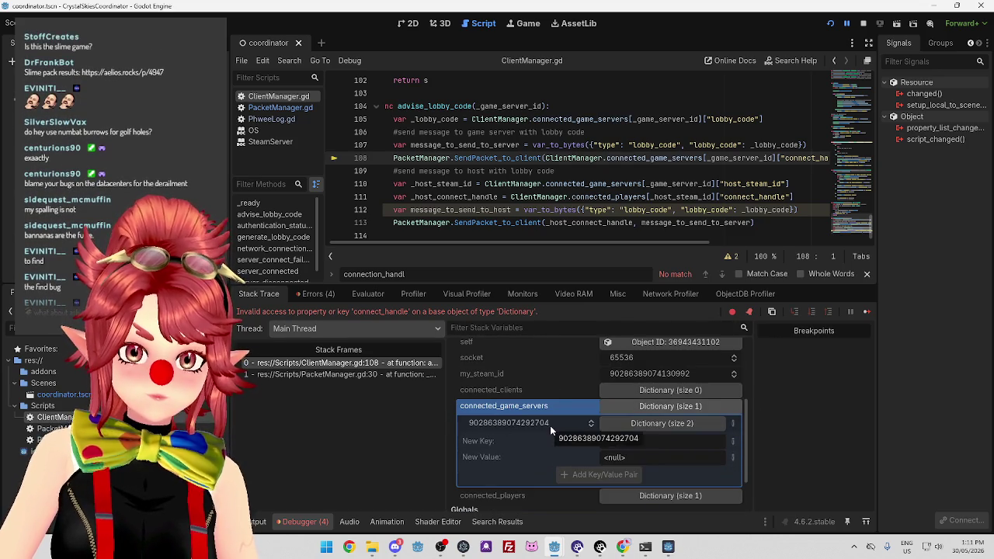
{"action": "left_click", "coordinate": [658, 424]}
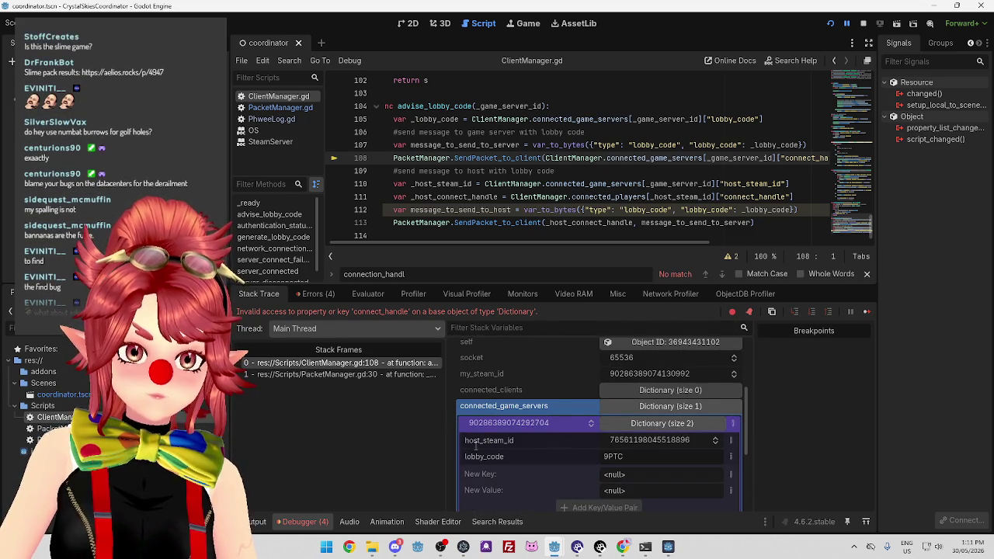
{"action": "left_click_drag", "start_coordinate": [474, 440], "coordinate": [531, 440]}
{"action": "double_click", "coordinate": [468, 458]}
{"action": "scroll", "coordinate": [530, 465], "scroll_direction": "down", "scroll_amount": 4}
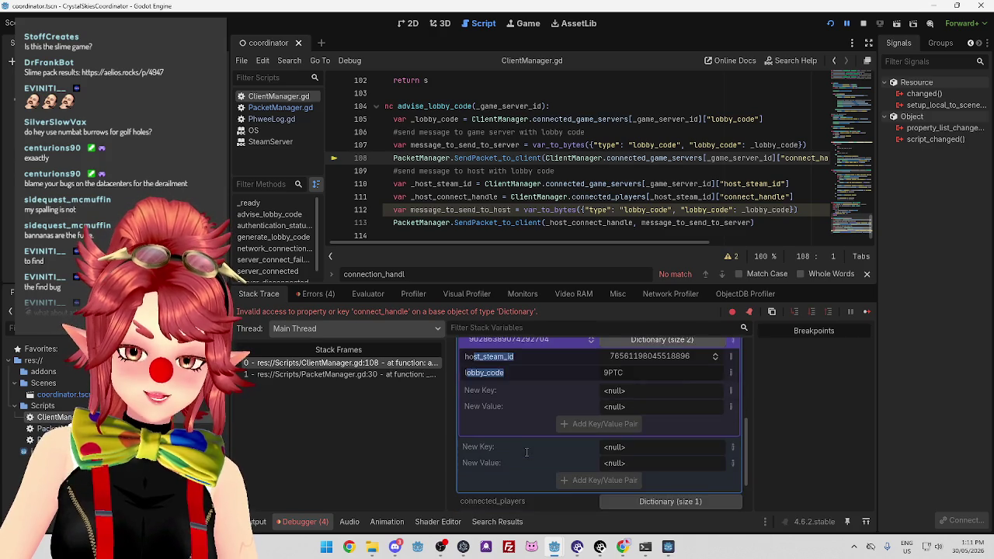
{"action": "scroll", "coordinate": [526, 452], "scroll_direction": "up", "scroll_amount": 3}
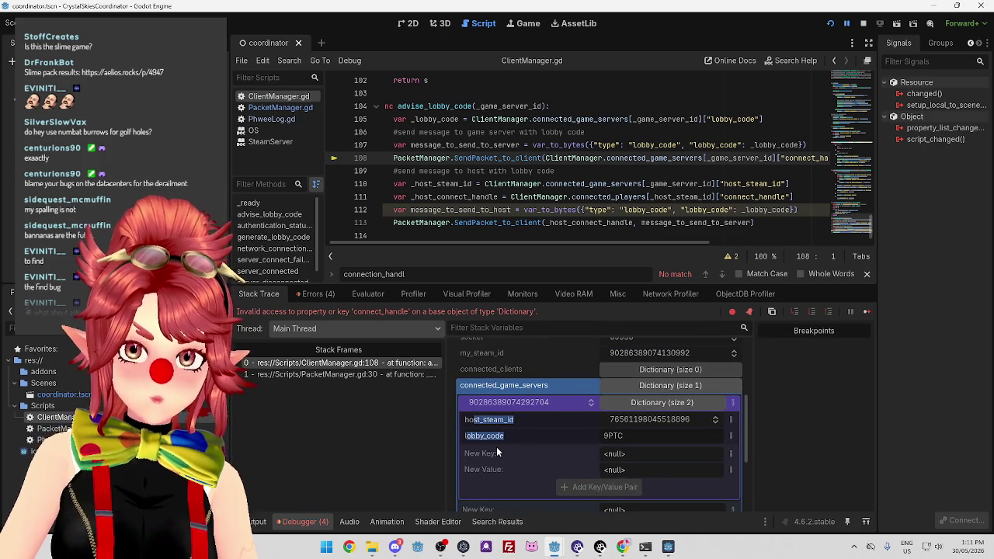
{"action": "mouse_move", "coordinate": [607, 243]}
{"action": "left_mouse_down"}
{"action": "mouse_move", "coordinate": [679, 242]}
{"action": "mouse_move", "coordinate": [568, 221]}
{"action": "left_mouse_up"}
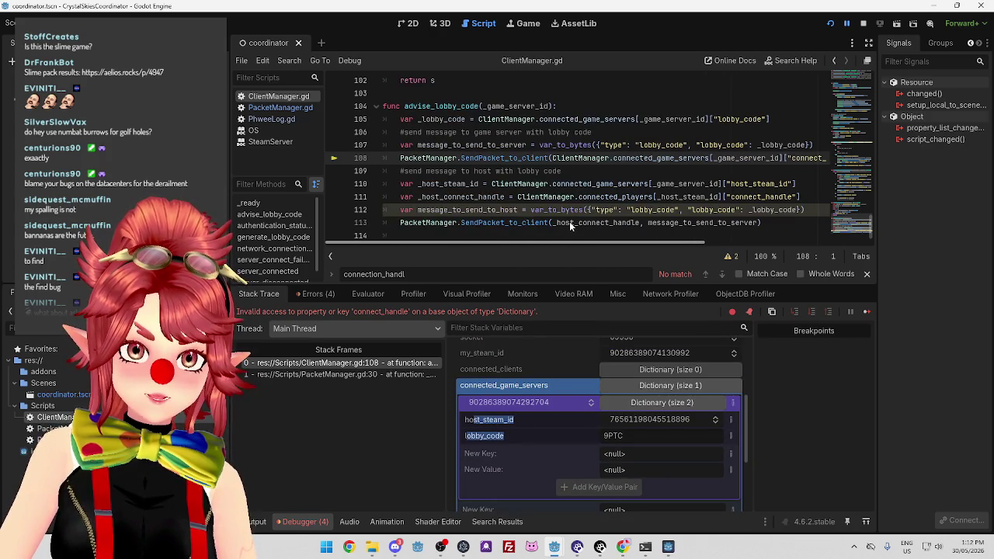
Stop the coordinator run, then stop the game run from the GameManager editor.
{"action": "left_click", "coordinate": [863, 24]}
{"action": "mouse_move", "coordinate": [553, 551]}
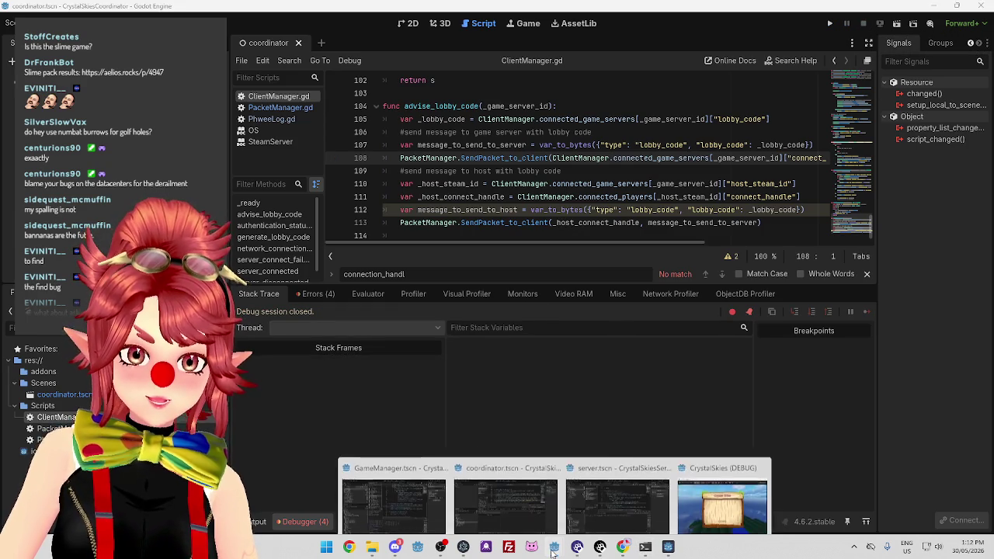
{"action": "left_click", "coordinate": [425, 495]}
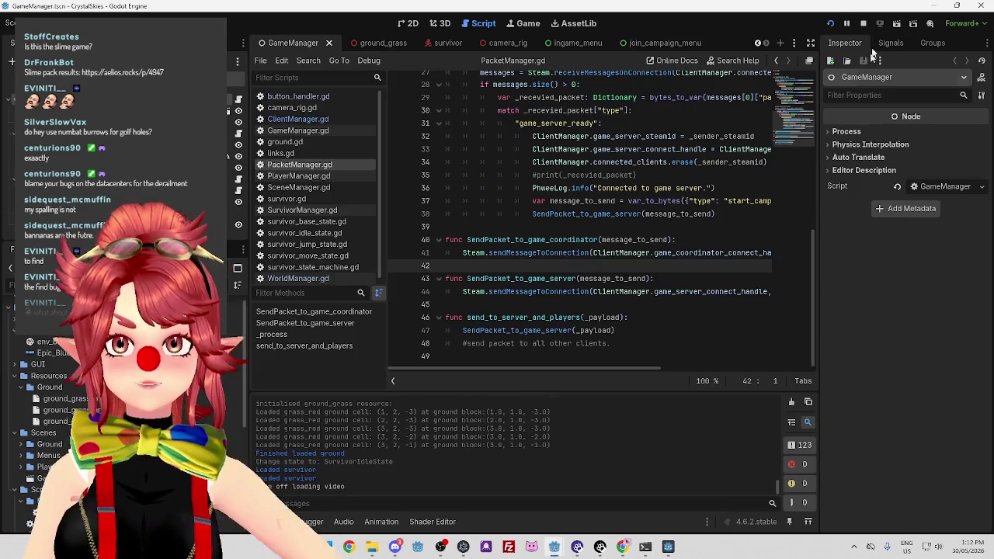
{"action": "left_click", "coordinate": [863, 24]}
Return to the coordinator editor and close the CrystalSkiesServer (DEBUG) window.
{"action": "mouse_move", "coordinate": [555, 546]}
{"action": "left_click", "coordinate": [553, 506]}
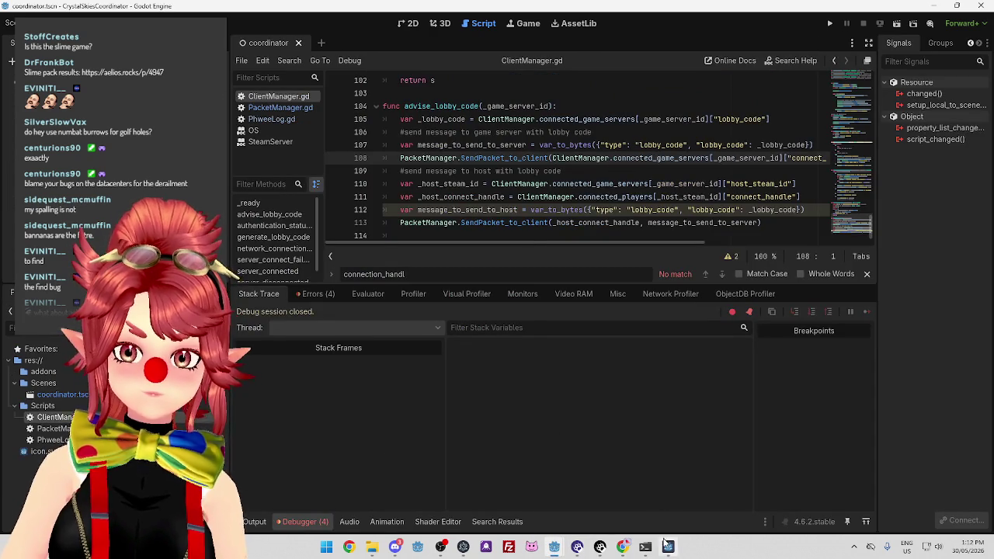
{"action": "mouse_move", "coordinate": [666, 548]}
{"action": "left_click", "coordinate": [716, 459]}
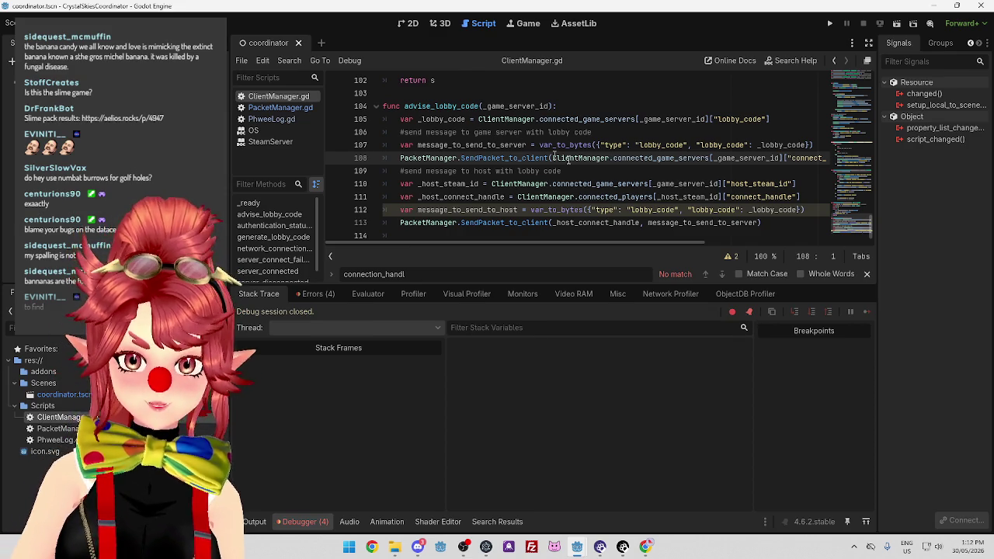
Open PacketManager.gd and scroll through its code.
{"action": "left_click", "coordinate": [272, 107]}
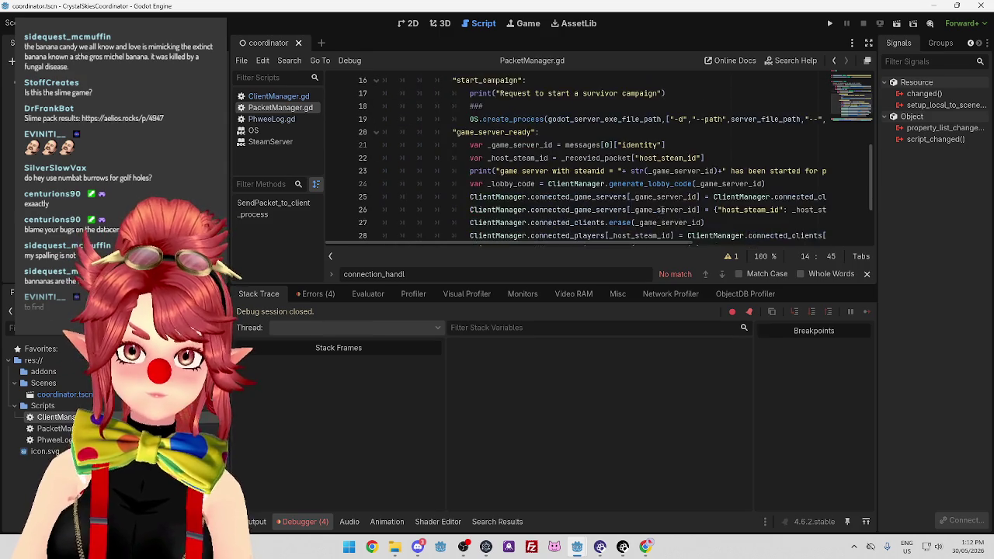
{"action": "scroll", "coordinate": [660, 209], "scroll_direction": "down", "scroll_amount": 2}
{"action": "scroll", "coordinate": [660, 209], "scroll_direction": "up", "scroll_amount": 1}
{"action": "mouse_move", "coordinate": [561, 171]}
{"action": "left_mouse_down"}
{"action": "mouse_move", "coordinate": [703, 171]}
{"action": "mouse_move", "coordinate": [708, 158]}
{"action": "left_mouse_up"}
{"action": "mouse_move", "coordinate": [675, 247]}
{"action": "left_mouse_down"}
{"action": "mouse_move", "coordinate": [734, 244]}
{"action": "mouse_move", "coordinate": [587, 232]}
{"action": "left_mouse_up"}
{"action": "scroll", "coordinate": [544, 171], "scroll_direction": "up", "scroll_amount": 6}
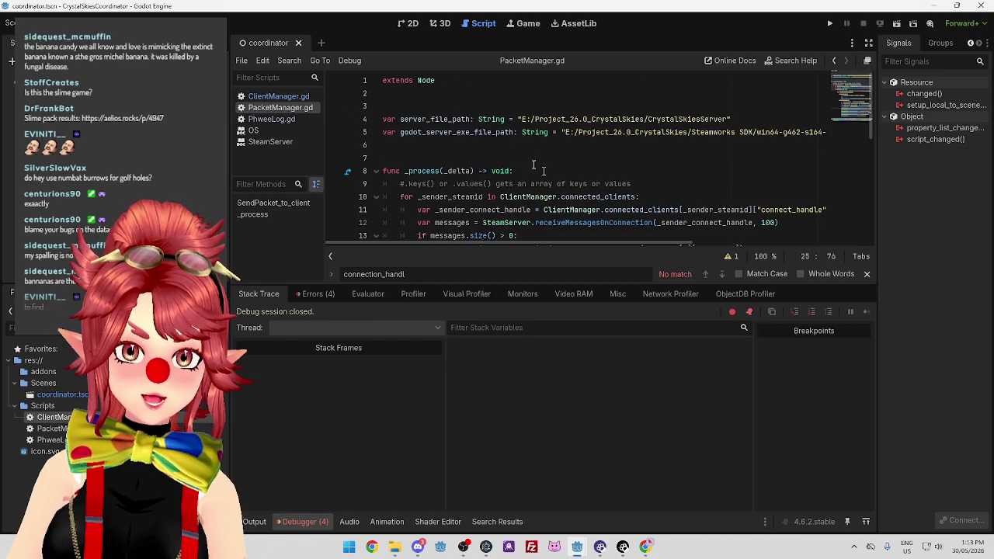
Return to ClientManager.gd, enlarge the code area, and scroll to network_connection_status_changed.
{"action": "left_click", "coordinate": [303, 96]}
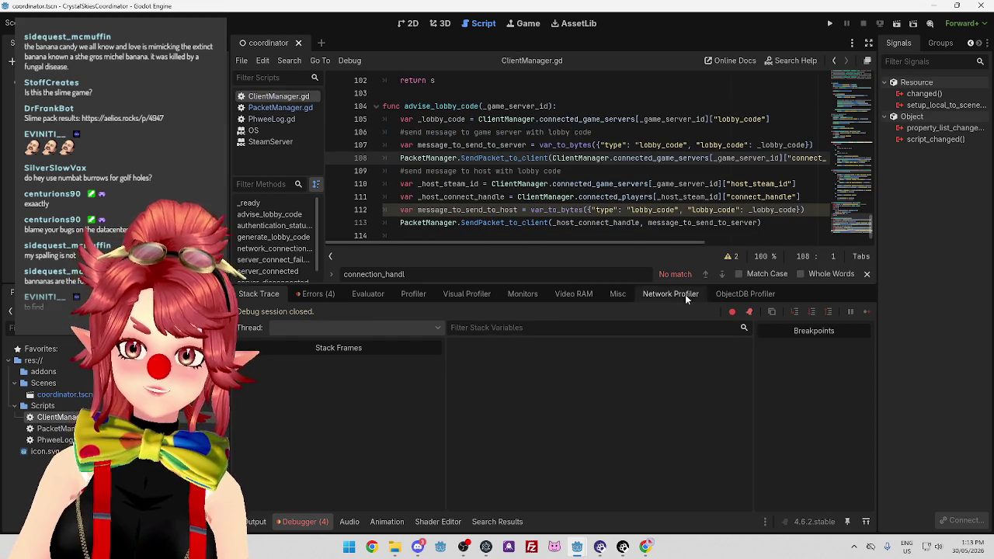
{"action": "left_click_drag", "start_coordinate": [644, 277], "coordinate": [644, 376]}
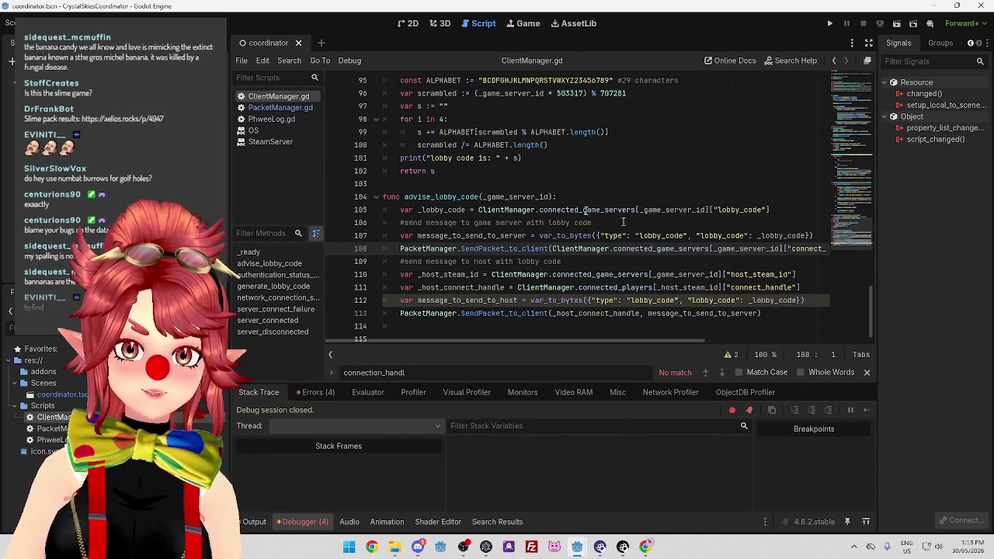
{"action": "left_click", "coordinate": [283, 108]}
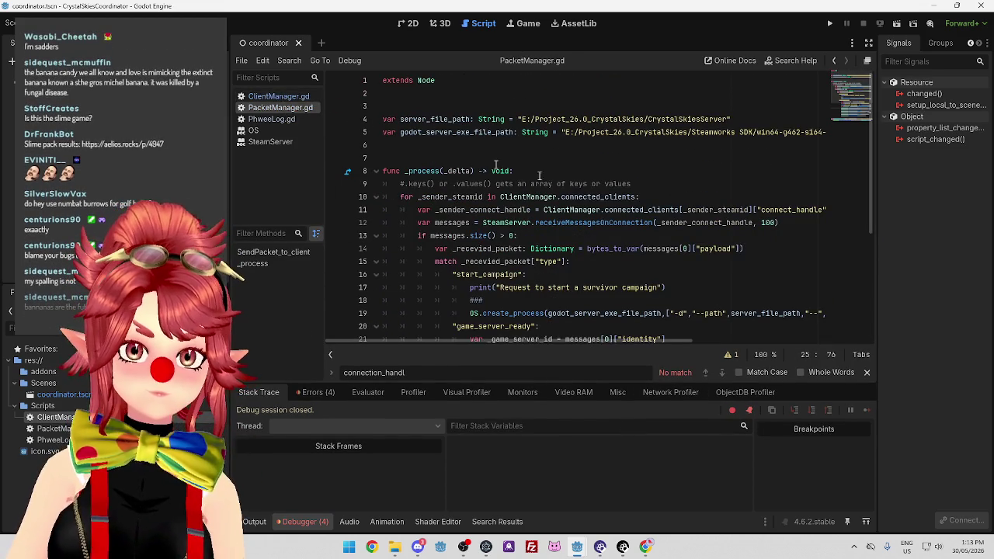
{"action": "left_click", "coordinate": [268, 96]}
{"action": "scroll", "coordinate": [669, 222], "scroll_direction": "up", "scroll_amount": 15}
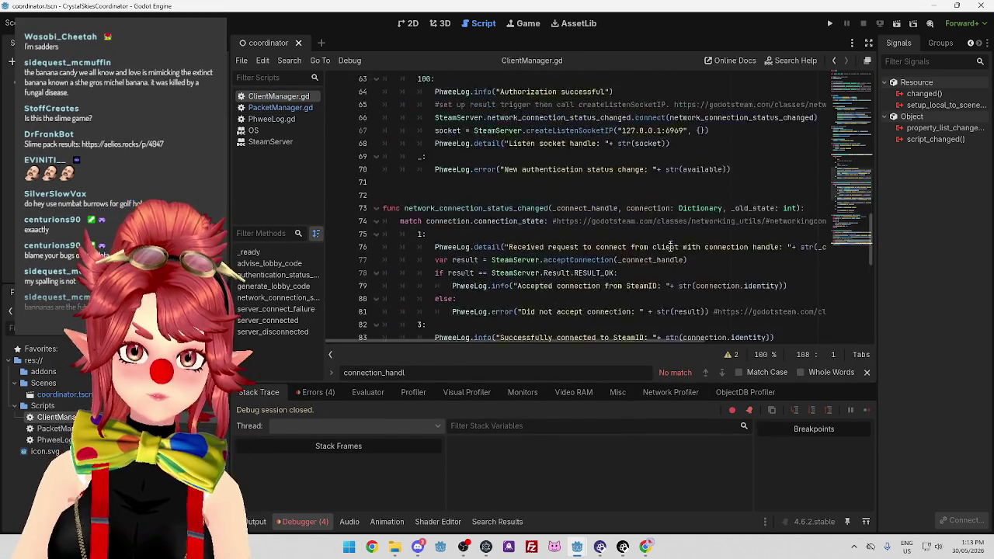
{"action": "scroll", "coordinate": [669, 222], "scroll_direction": "up", "scroll_amount": 12}
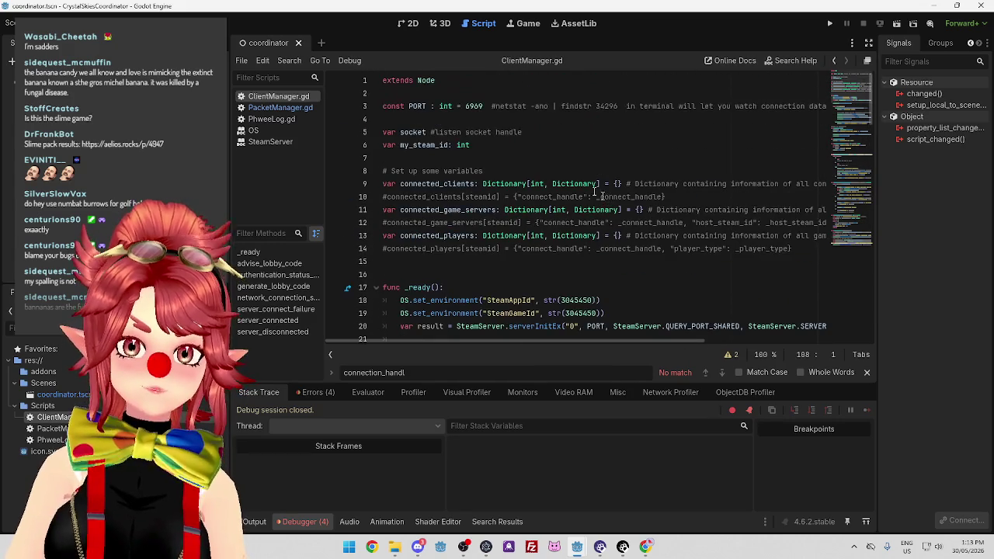
{"action": "scroll", "coordinate": [601, 192], "scroll_direction": "down", "scroll_amount": 11}
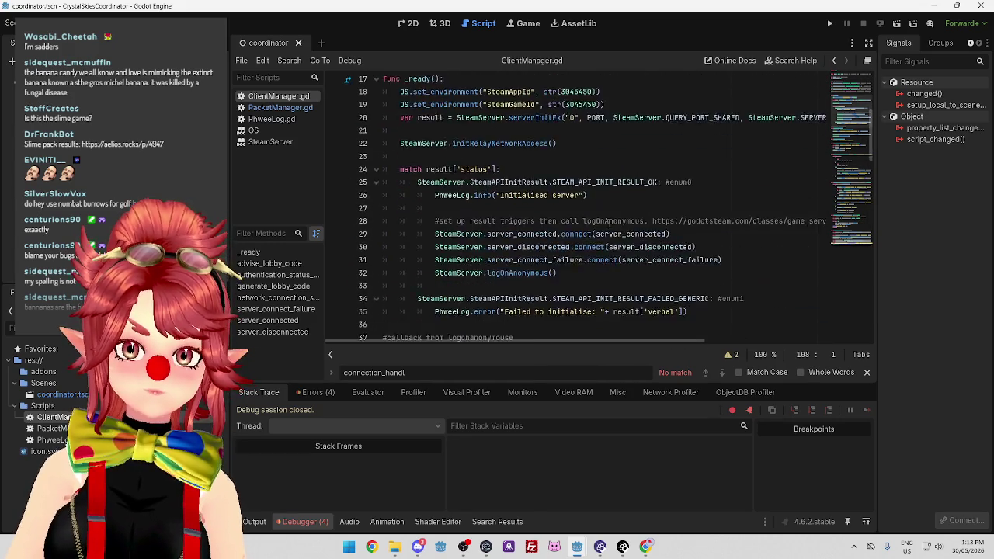
{"action": "scroll", "coordinate": [580, 192], "scroll_direction": "down", "scroll_amount": 6}
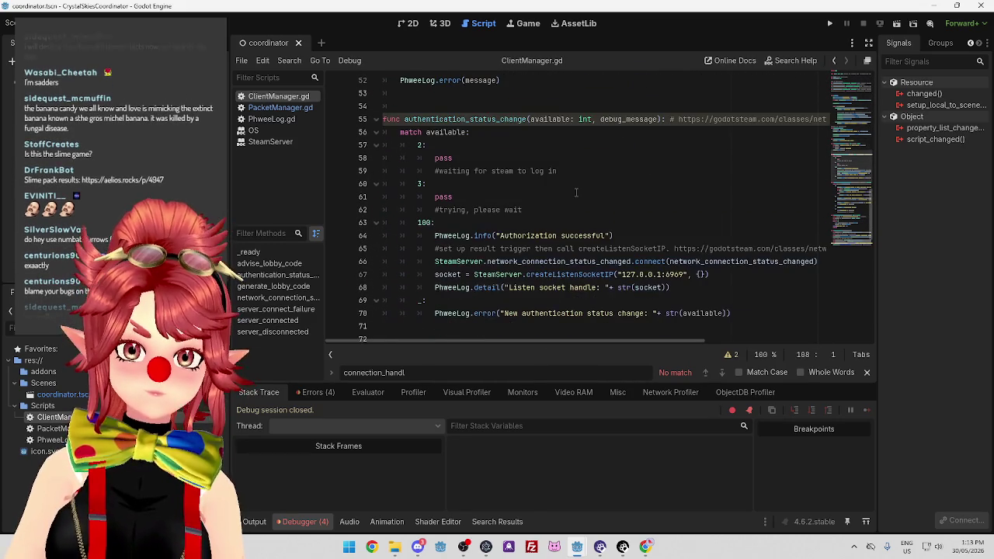
{"action": "scroll", "coordinate": [489, 147], "scroll_direction": "down", "scroll_amount": 6}
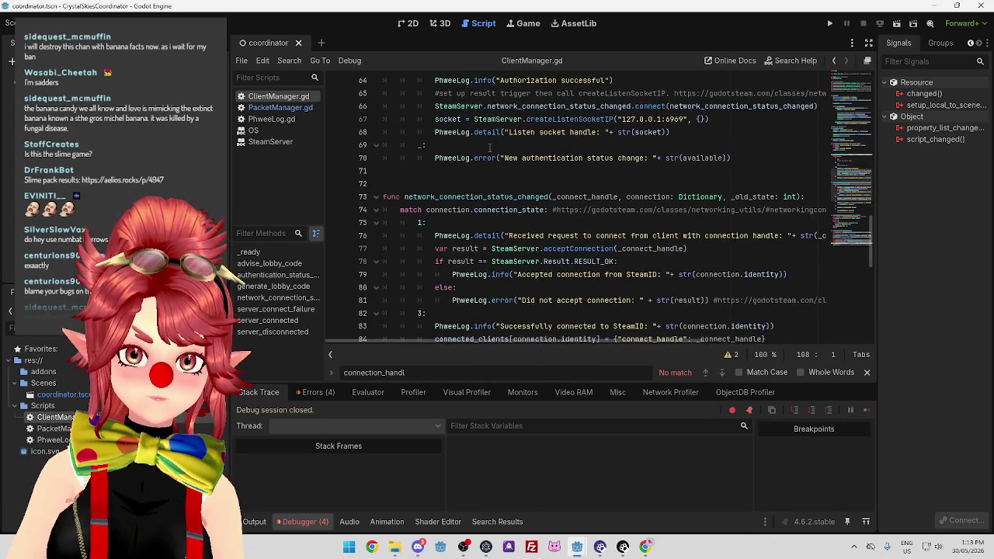
{"action": "scroll", "coordinate": [435, 116], "scroll_direction": "up", "scroll_amount": 6}
{"action": "scroll", "coordinate": [501, 224], "scroll_direction": "down", "scroll_amount": 1}
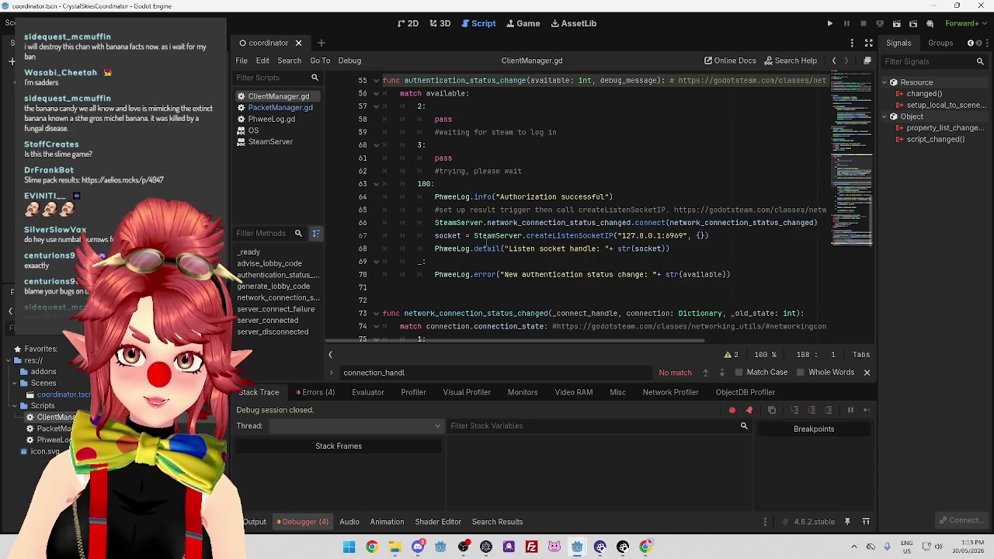
{"action": "scroll", "coordinate": [543, 192], "scroll_direction": "down", "scroll_amount": 4}
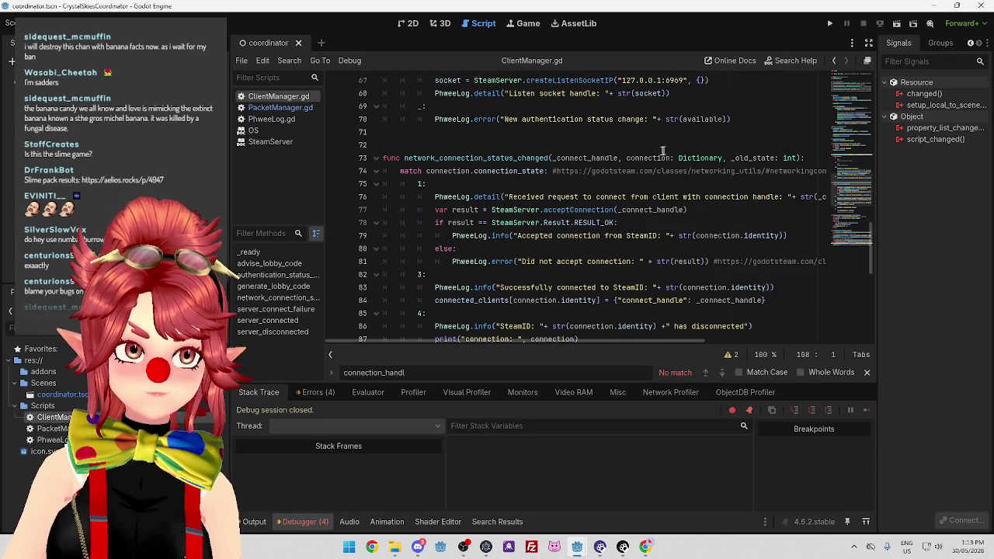
{"action": "scroll", "coordinate": [662, 150], "scroll_direction": "down", "scroll_amount": 1}
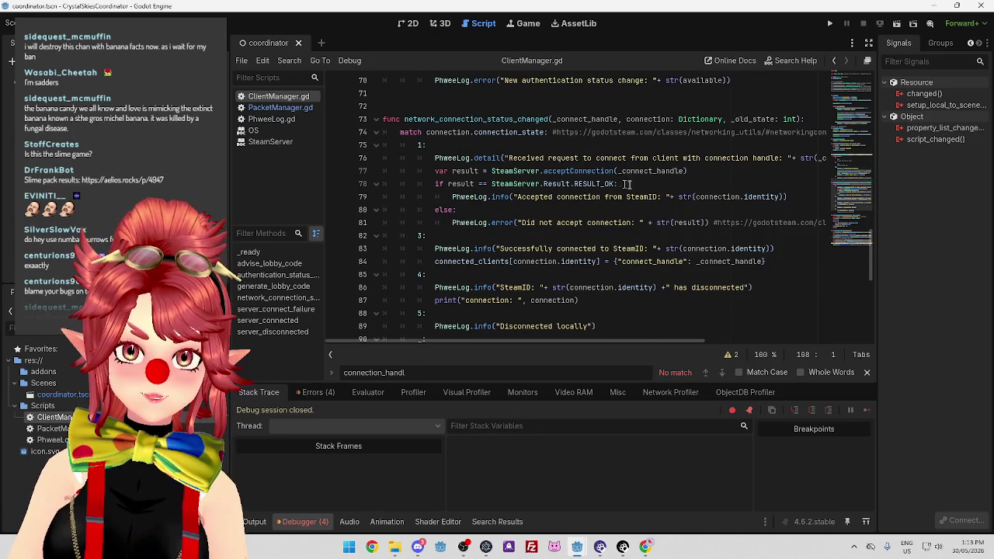
Select the _connect_handle argument on line 77 and close the SteamServer documentation popup.
{"action": "left_click_drag", "start_coordinate": [619, 171], "coordinate": [677, 172]}
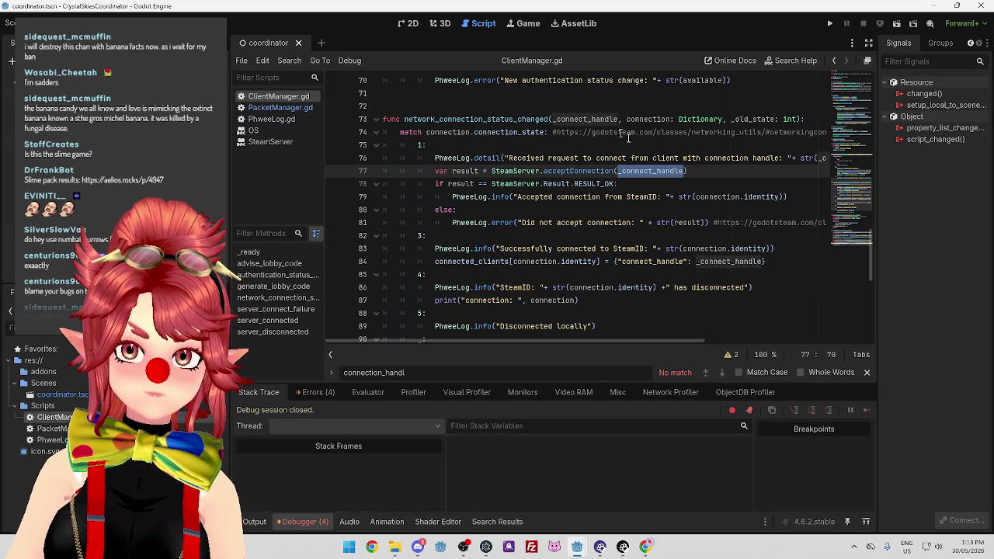
{"action": "scroll", "coordinate": [625, 136], "scroll_direction": "up", "scroll_amount": 2}
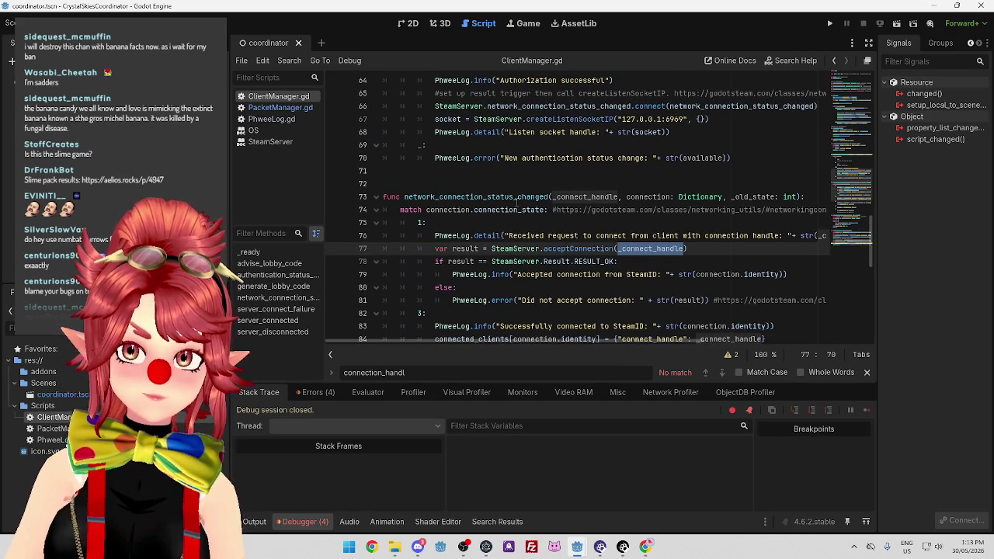
{"action": "scroll", "coordinate": [621, 255], "scroll_direction": "up", "scroll_amount": 1}
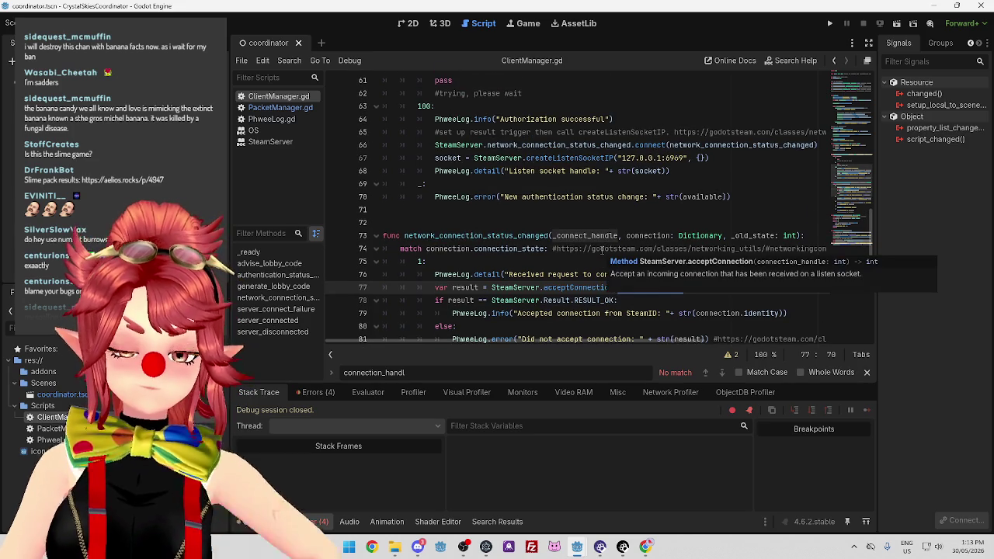
{"action": "scroll", "coordinate": [598, 253], "scroll_direction": "up", "scroll_amount": 1}
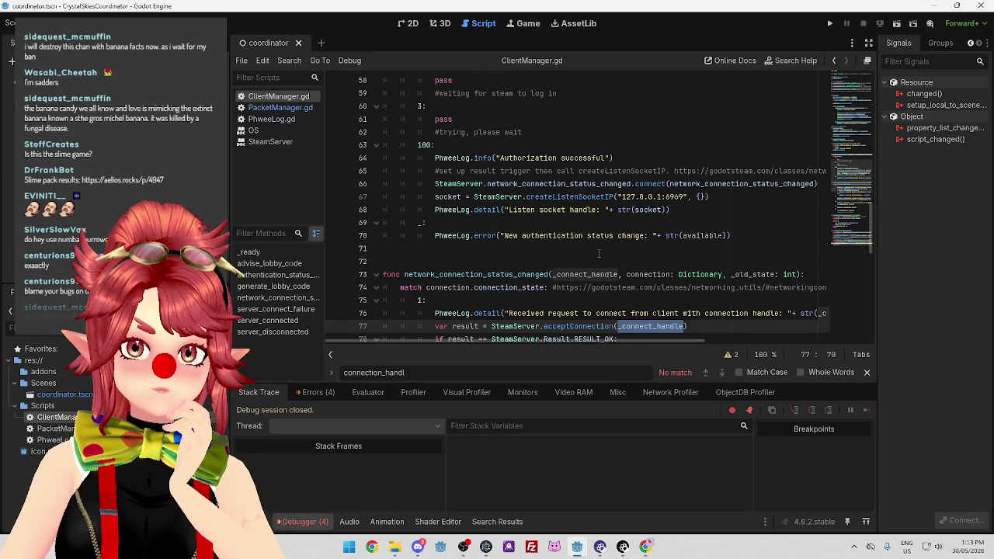
{"action": "scroll", "coordinate": [597, 253], "scroll_direction": "up", "scroll_amount": 3}
{"action": "scroll", "coordinate": [597, 253], "scroll_direction": "down", "scroll_amount": 5}
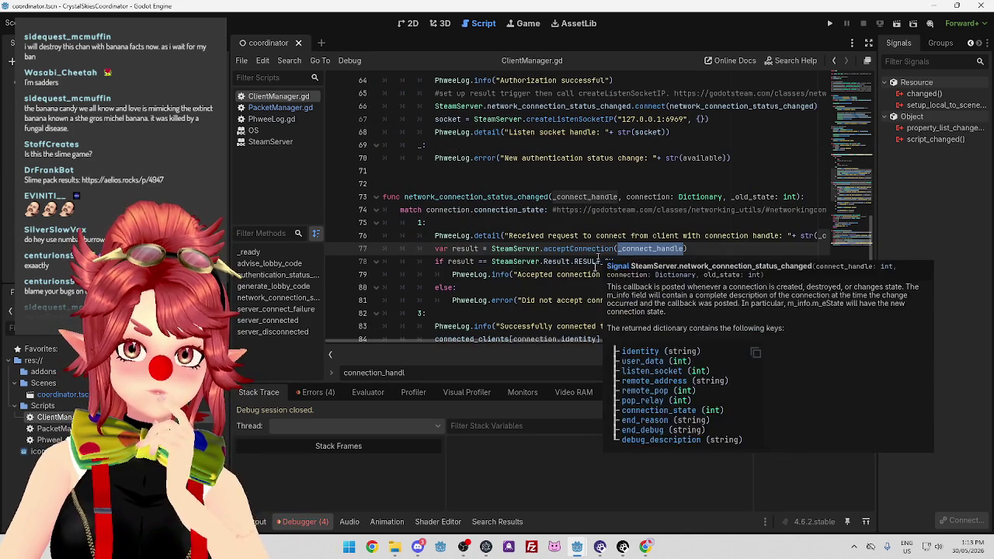
{"action": "mouse_move", "coordinate": [524, 246]}
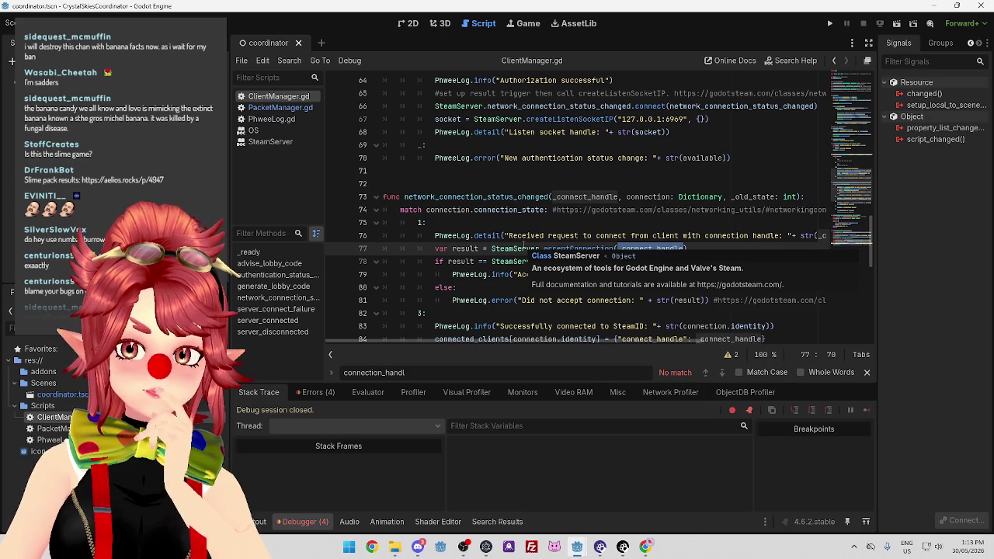
{"action": "left_click", "coordinate": [723, 246]}
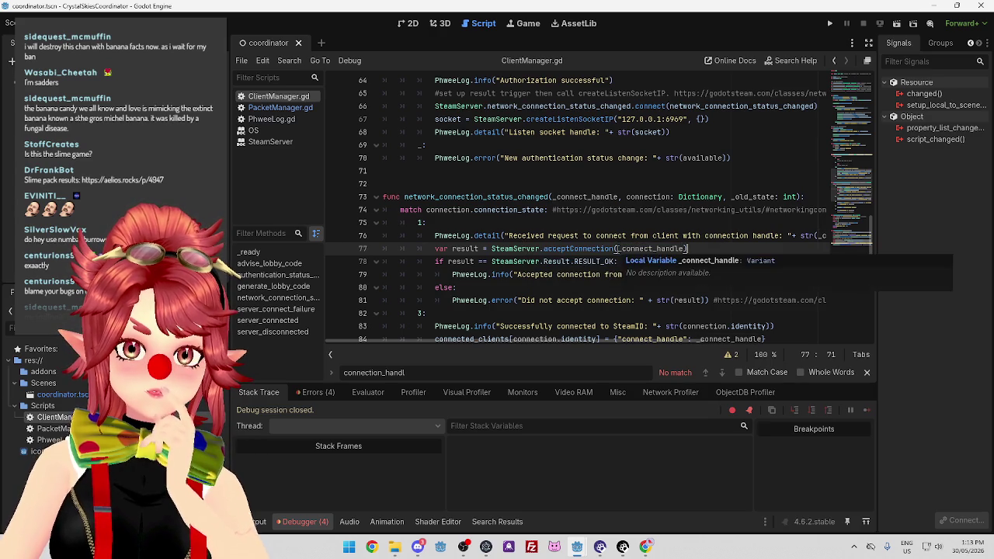
Highlight the connection_state match, the _connect_handle argument, and the Accepted and error log text.
{"action": "left_click_drag", "start_coordinate": [618, 248], "coordinate": [672, 249]}
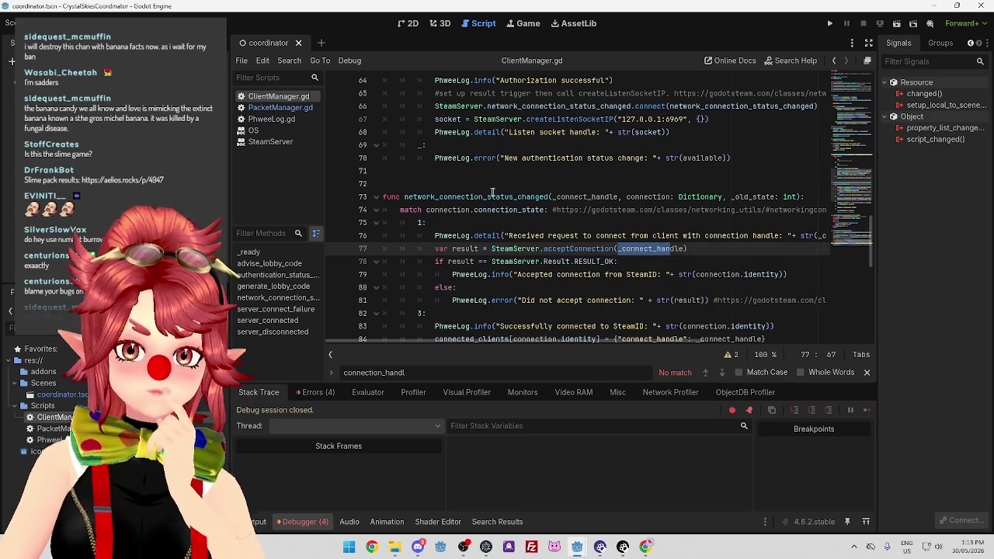
{"action": "left_click", "coordinate": [501, 235]}
{"action": "left_click_drag", "start_coordinate": [525, 236], "coordinate": [657, 235]}
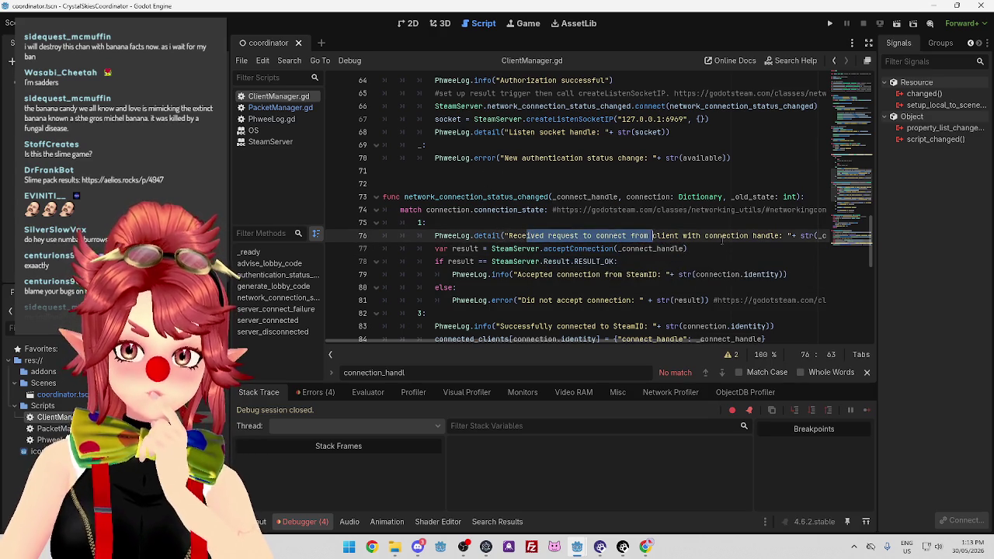
{"action": "left_click", "coordinate": [727, 235]}
{"action": "scroll", "coordinate": [722, 238], "scroll_direction": "down", "scroll_amount": 1}
{"action": "left_click_drag", "start_coordinate": [618, 209], "coordinate": [680, 209]}
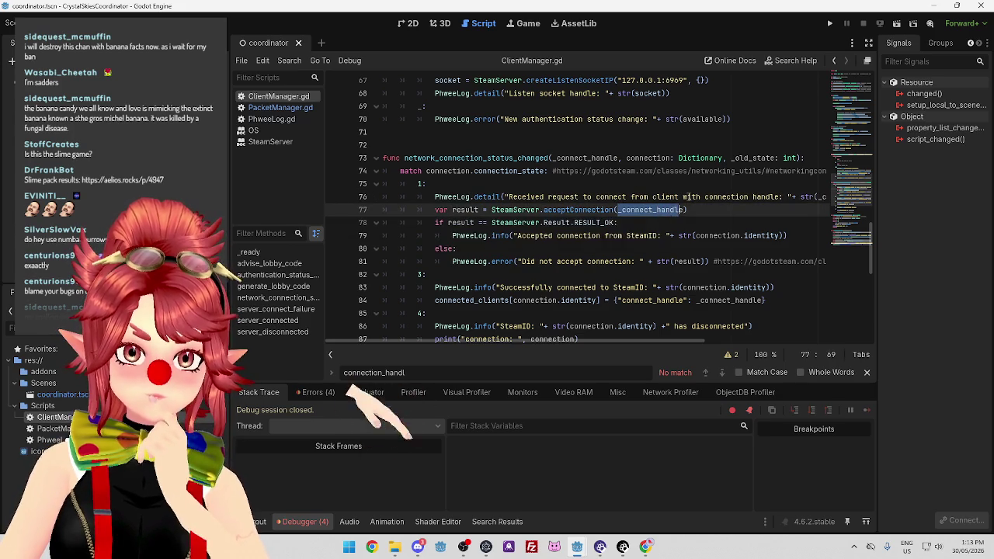
{"action": "left_click", "coordinate": [742, 208]}
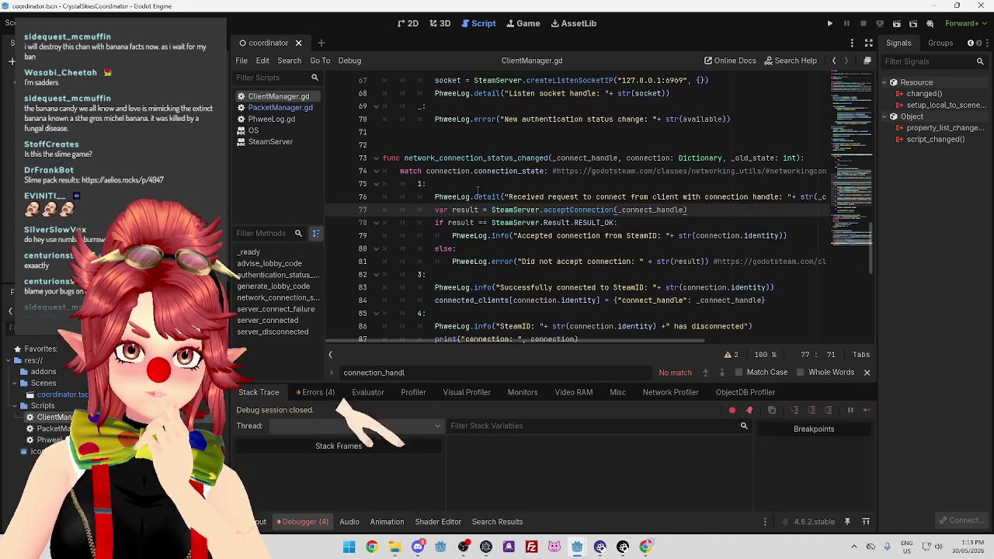
{"action": "left_click_drag", "start_coordinate": [425, 171], "coordinate": [542, 171]}
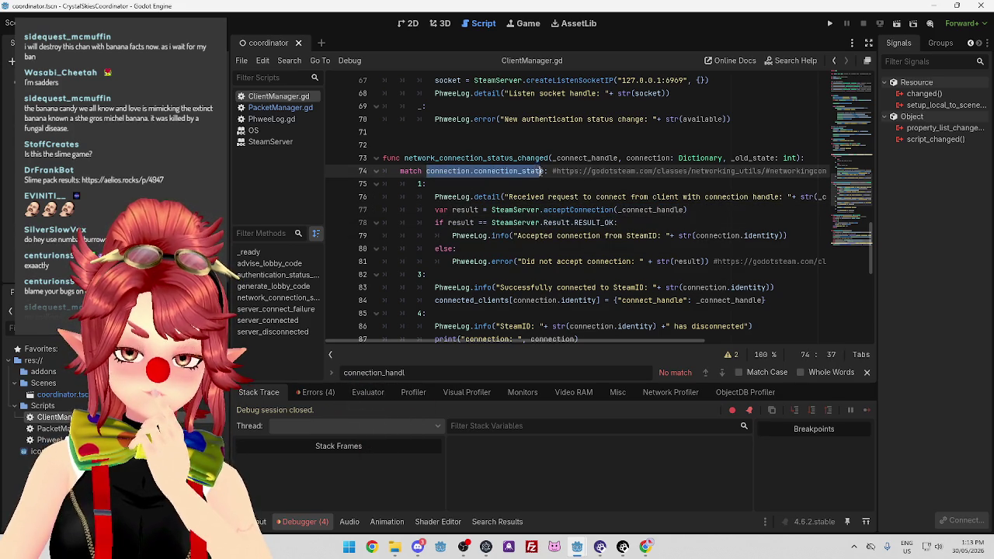
{"action": "left_click_drag", "start_coordinate": [669, 209], "coordinate": [621, 210]}
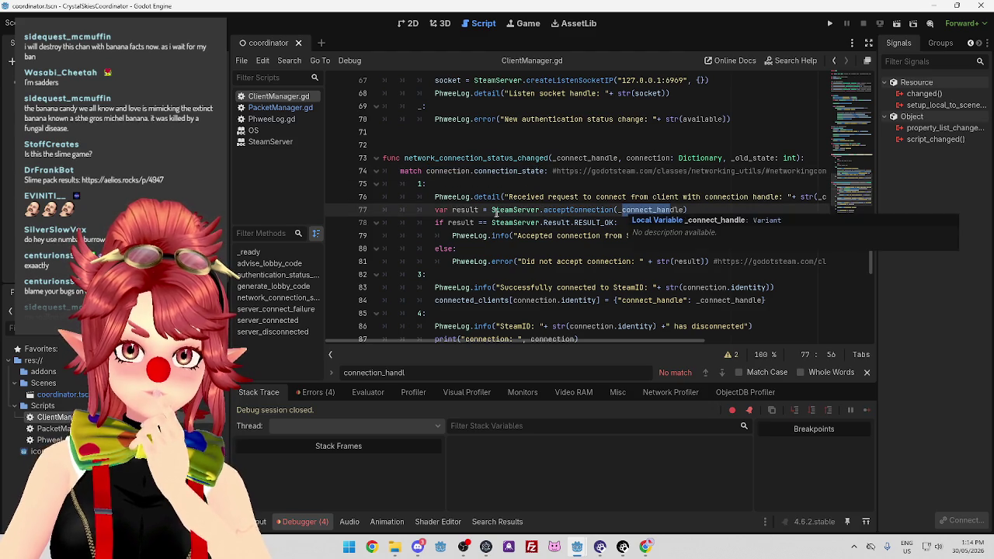
{"action": "left_click_drag", "start_coordinate": [518, 235], "coordinate": [557, 235]}
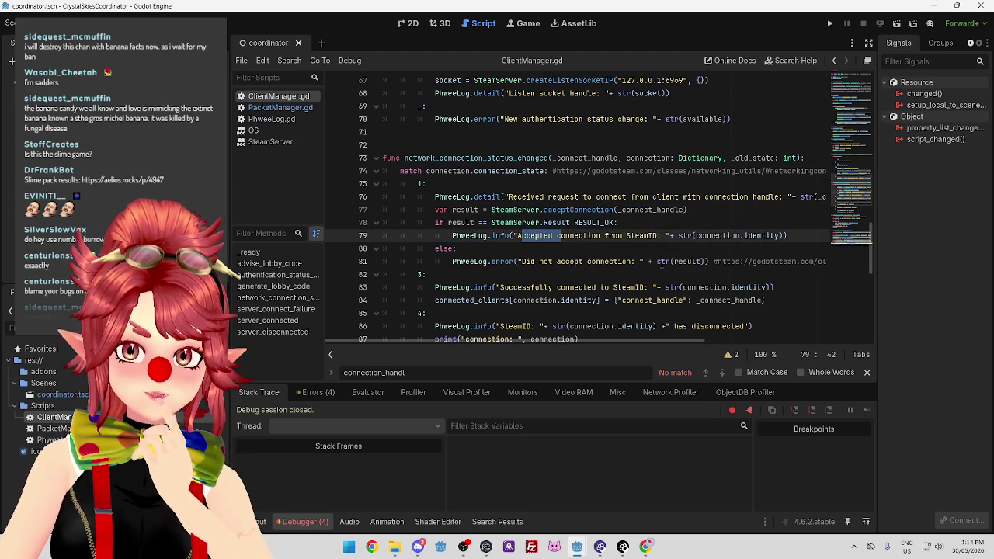
{"action": "left_click_drag", "start_coordinate": [662, 261], "coordinate": [688, 262]}
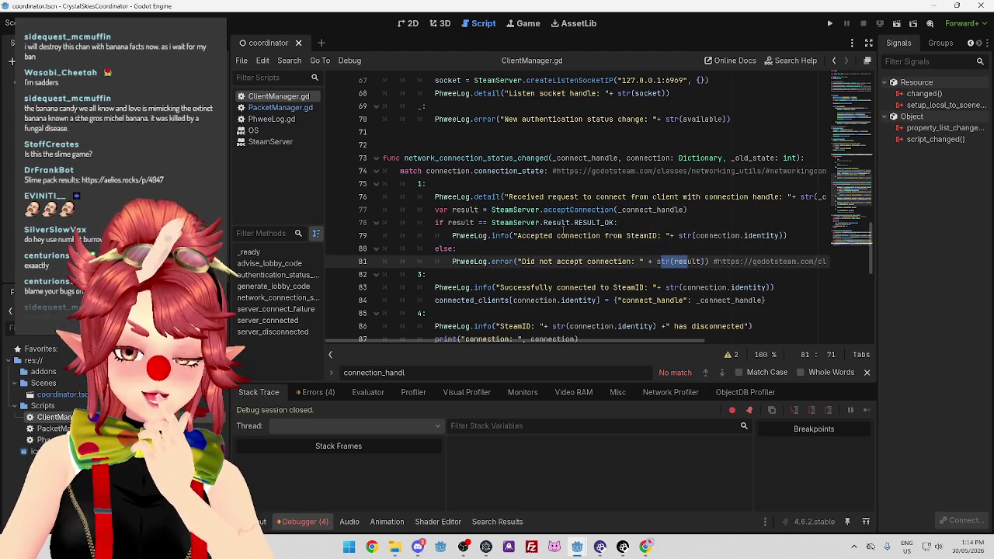
Inspect line 84's connected_clients entry and its connect_handle key, then switch to PacketManager.gd.
{"action": "scroll", "coordinate": [559, 229], "scroll_direction": "down", "scroll_amount": 1}
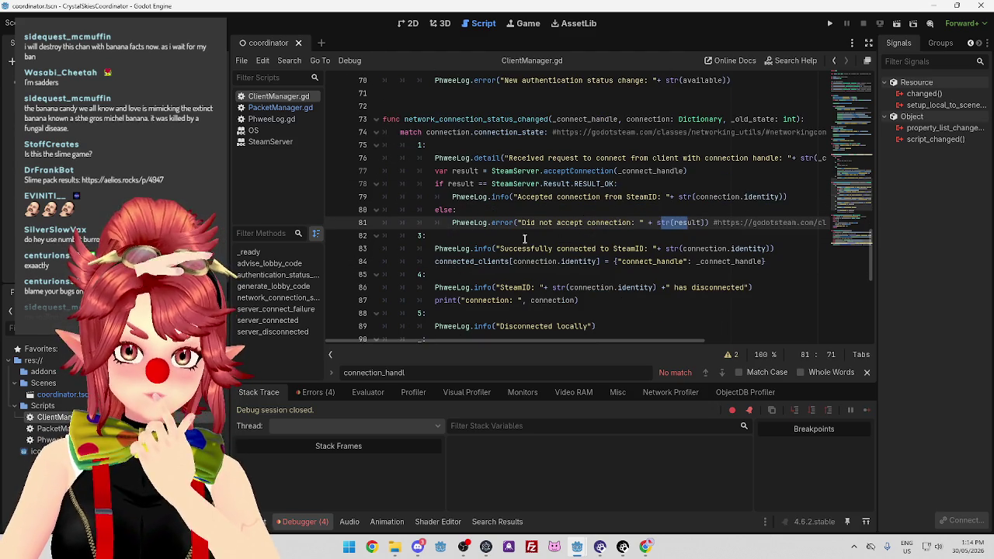
{"action": "left_click_drag", "start_coordinate": [450, 262], "coordinate": [506, 262]}
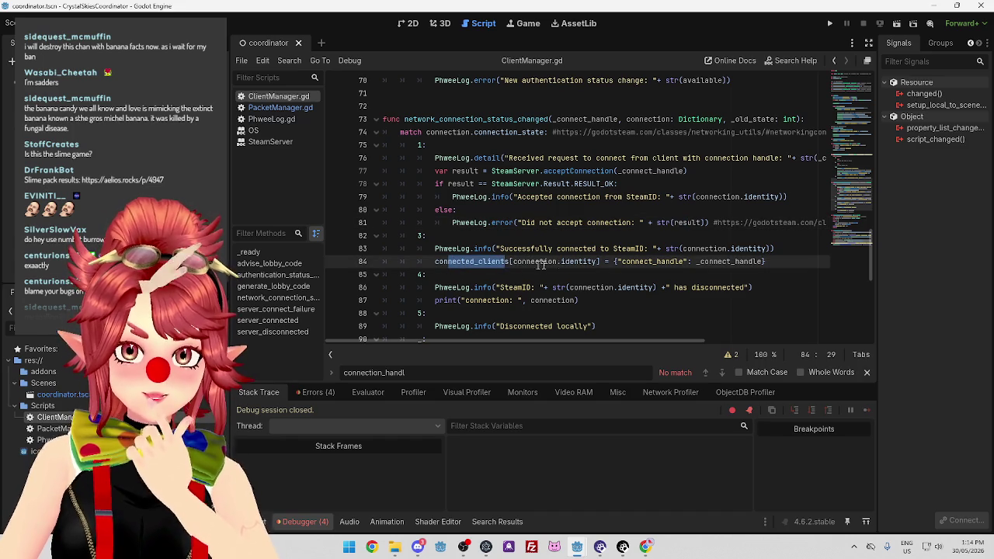
{"action": "left_click", "coordinate": [597, 260]}
{"action": "left_click", "coordinate": [662, 261]}
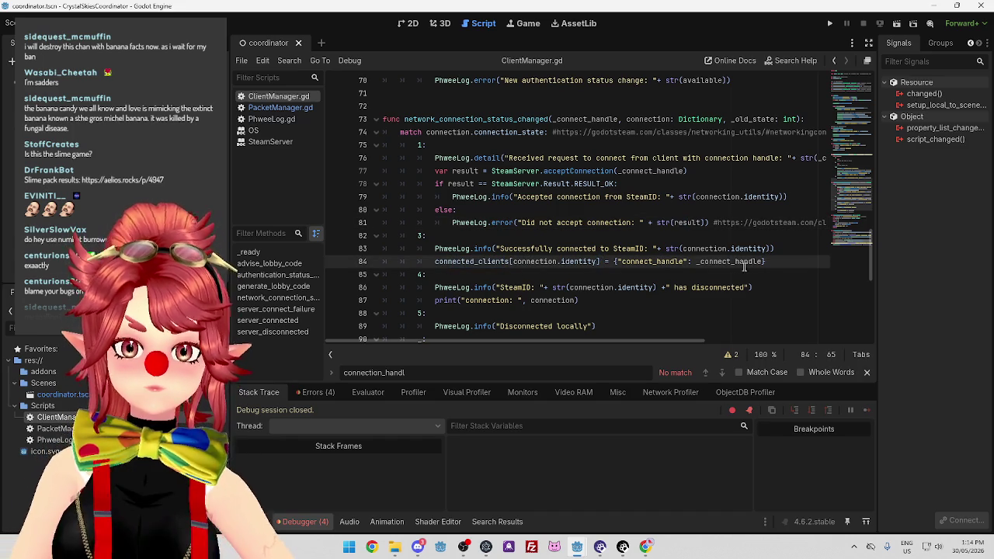
{"action": "left_click_drag", "start_coordinate": [622, 261], "coordinate": [753, 262]}
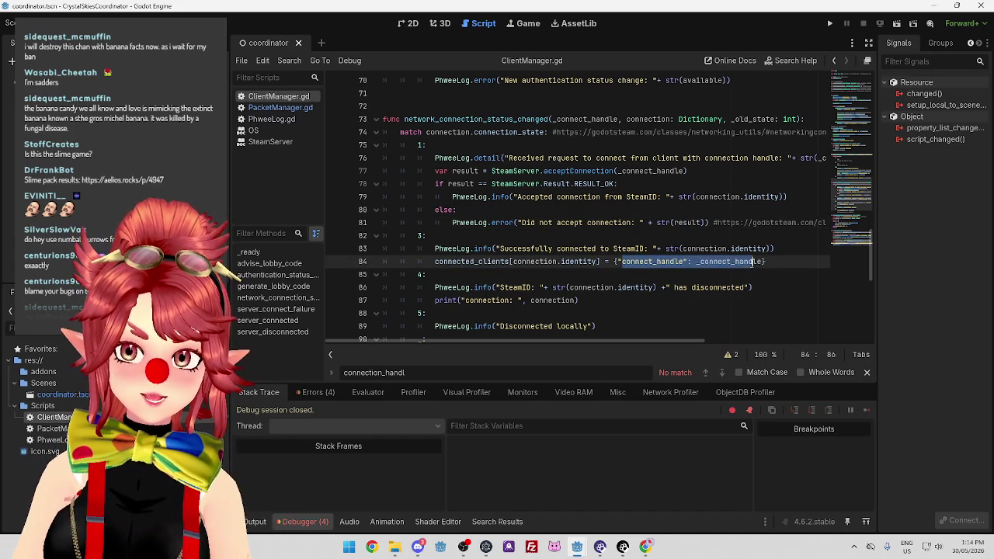
{"action": "left_click_drag", "start_coordinate": [621, 262], "coordinate": [683, 261]}
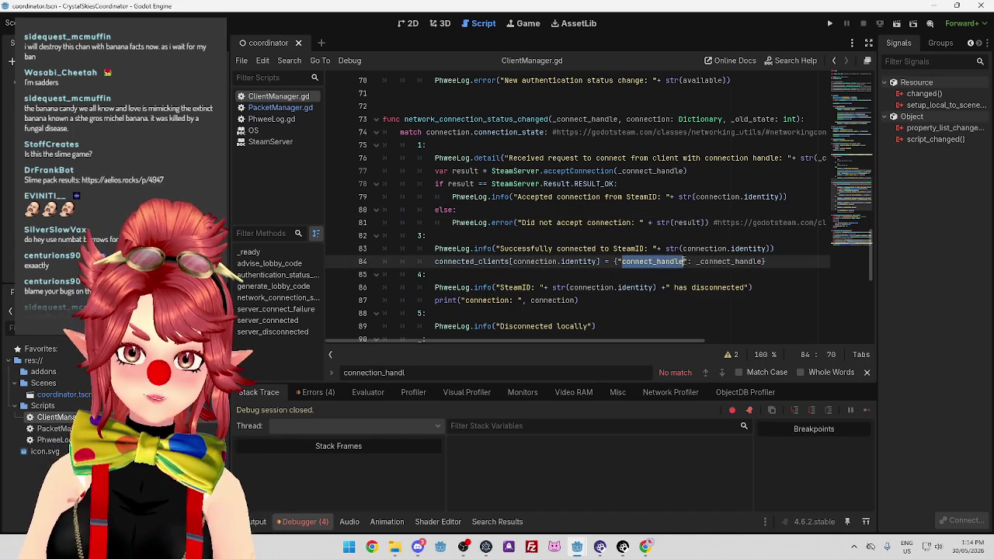
{"action": "left_click_drag", "start_coordinate": [514, 249], "coordinate": [649, 248]}
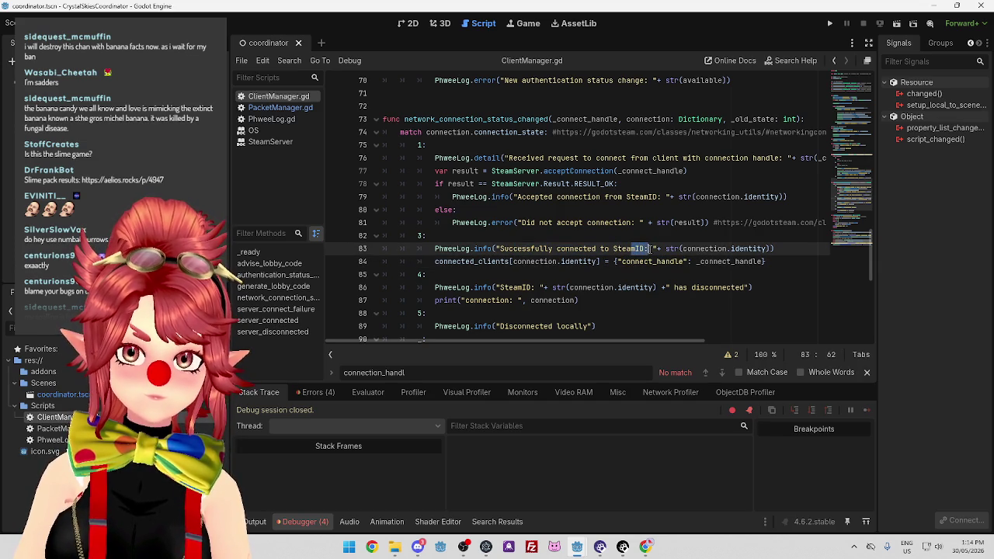
{"action": "left_click_drag", "start_coordinate": [500, 248], "coordinate": [645, 248]}
{"action": "left_click", "coordinate": [548, 249]}
{"action": "mouse_move", "coordinate": [548, 249]}
{"action": "left_mouse_down"}
{"action": "mouse_move", "coordinate": [653, 248]}
{"action": "mouse_move", "coordinate": [682, 261]}
{"action": "left_mouse_up"}
{"action": "left_click", "coordinate": [656, 248]}
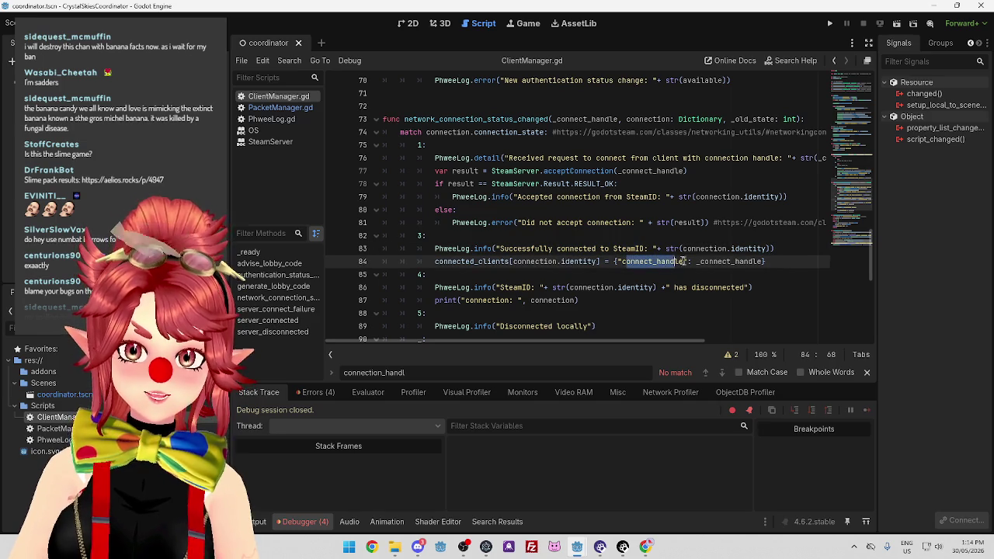
{"action": "left_click_drag", "start_coordinate": [483, 261], "coordinate": [512, 261]}
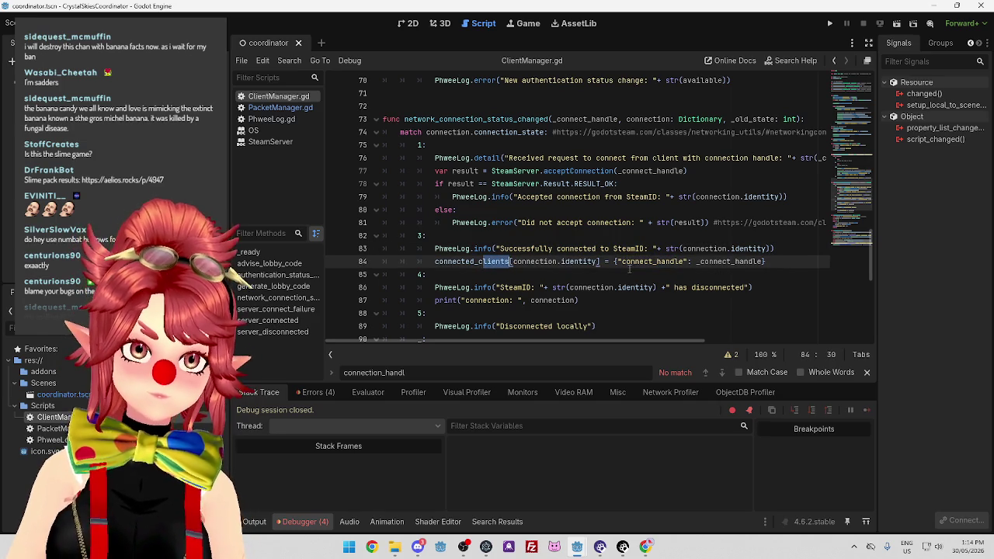
{"action": "left_click", "coordinate": [280, 107]}
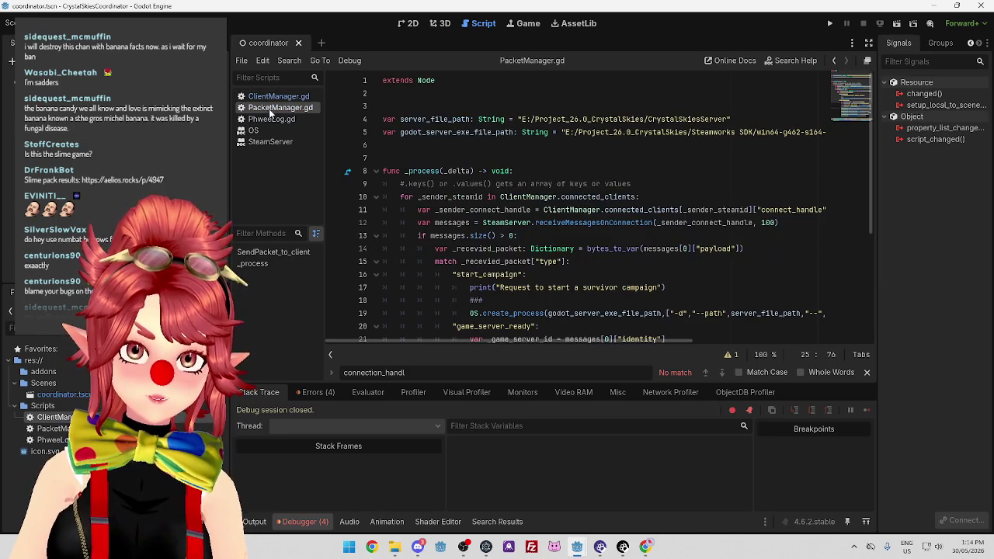
List the debugger errors and jump to the advise_lobby_code error at connect_handle on line 108.
{"action": "scroll", "coordinate": [573, 289], "scroll_direction": "down", "scroll_amount": 4}
{"action": "left_click", "coordinate": [318, 392]}
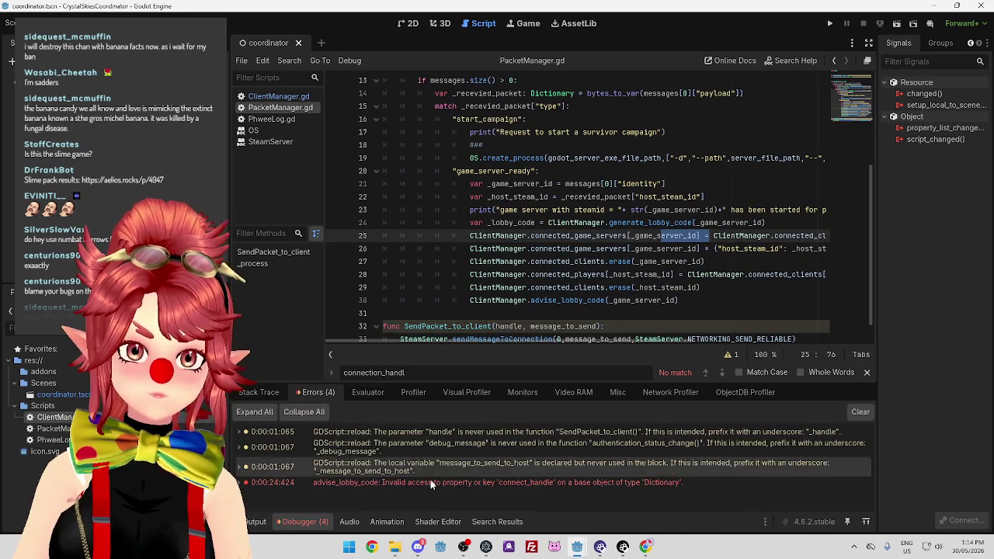
{"action": "double_click", "coordinate": [427, 482]}
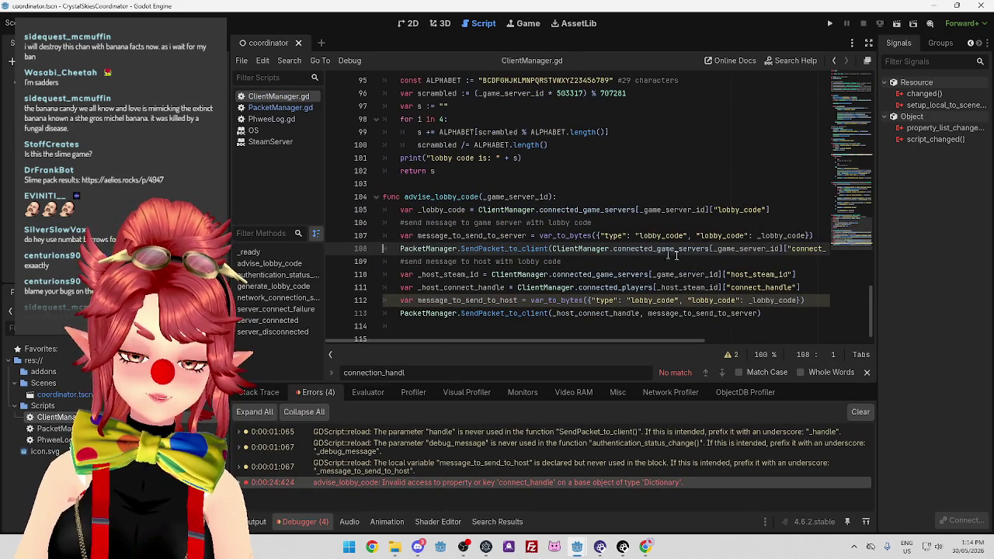
{"action": "mouse_move", "coordinate": [632, 340]}
{"action": "left_mouse_down"}
{"action": "mouse_move", "coordinate": [667, 339]}
{"action": "mouse_move", "coordinate": [609, 341]}
{"action": "mouse_move", "coordinate": [763, 342]}
{"action": "left_mouse_up"}
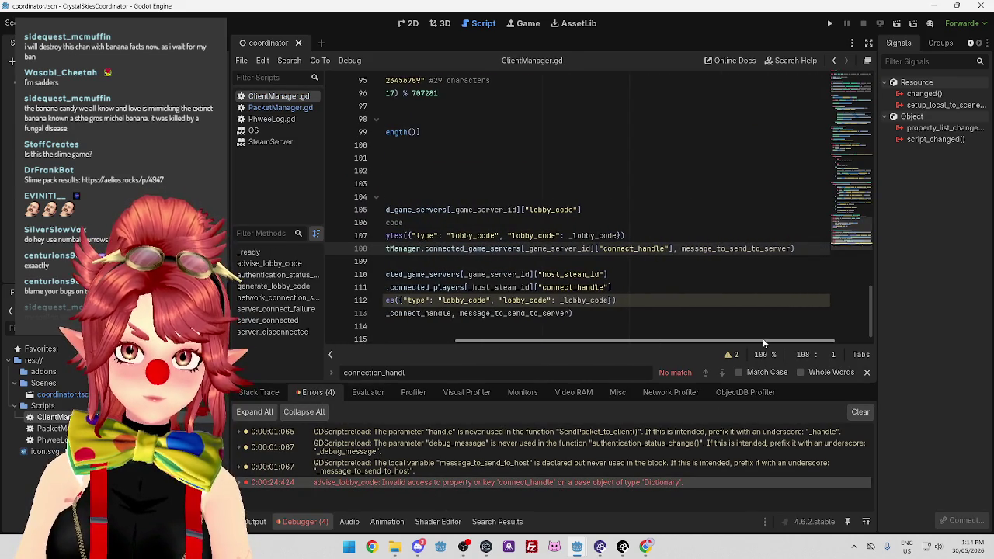
{"action": "left_click", "coordinate": [659, 249]}
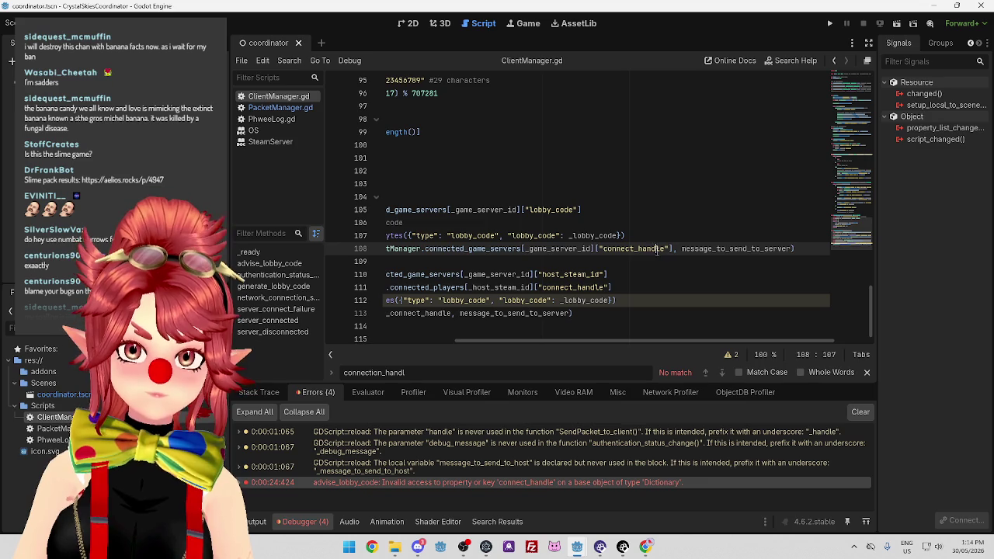
Review ClientManager.gd around line 85, then go to PacketManager.gd's connected_clients erase line 27.
{"action": "left_click", "coordinate": [279, 107]}
{"action": "left_click", "coordinate": [271, 96]}
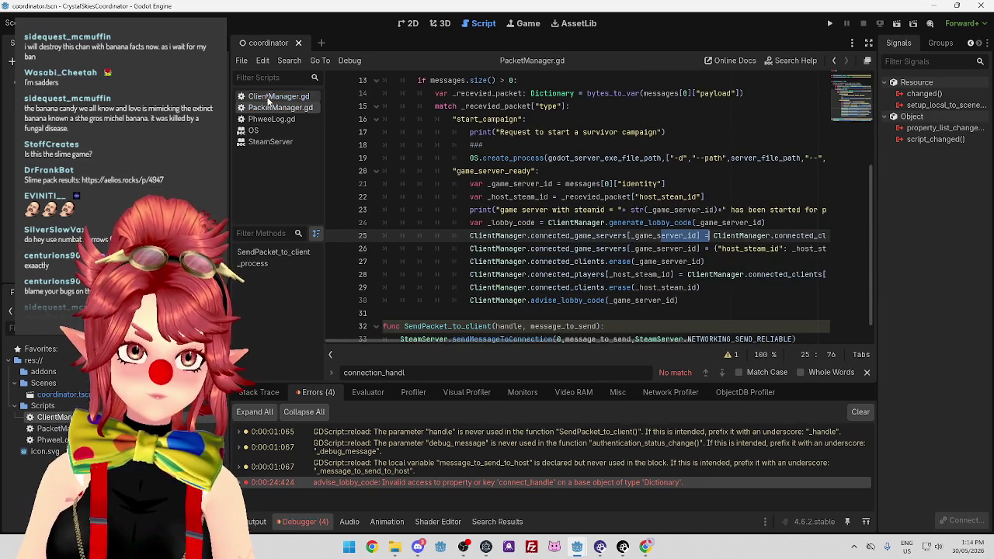
{"action": "scroll", "coordinate": [392, 293], "scroll_direction": "up", "scroll_amount": 14}
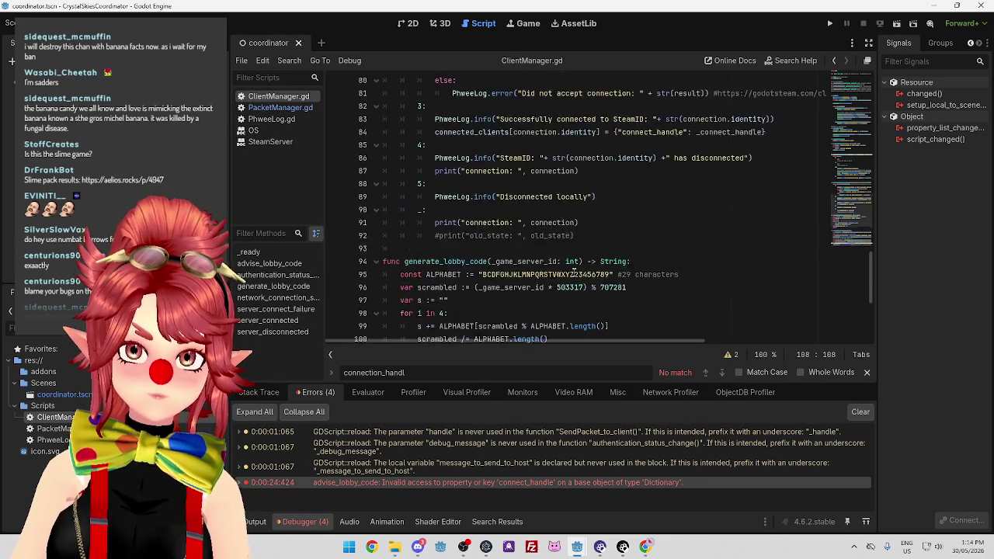
{"action": "scroll", "coordinate": [673, 274], "scroll_direction": "down", "scroll_amount": 5}
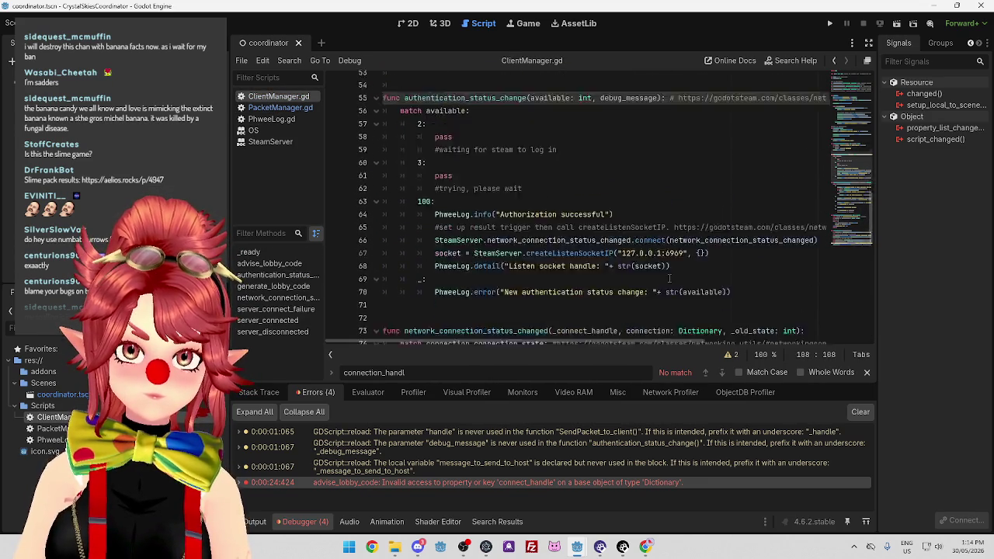
{"action": "scroll", "coordinate": [689, 244], "scroll_direction": "down", "scroll_amount": 1}
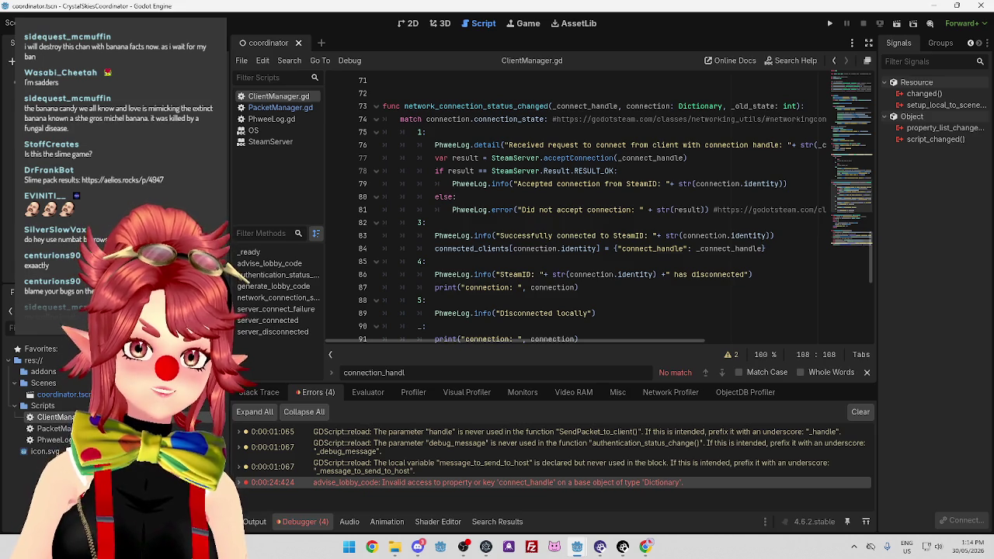
{"action": "left_click", "coordinate": [661, 262]}
{"action": "scroll", "coordinate": [600, 203], "scroll_direction": "down", "scroll_amount": 2}
{"action": "scroll", "coordinate": [600, 203], "scroll_direction": "down", "scroll_amount": 7}
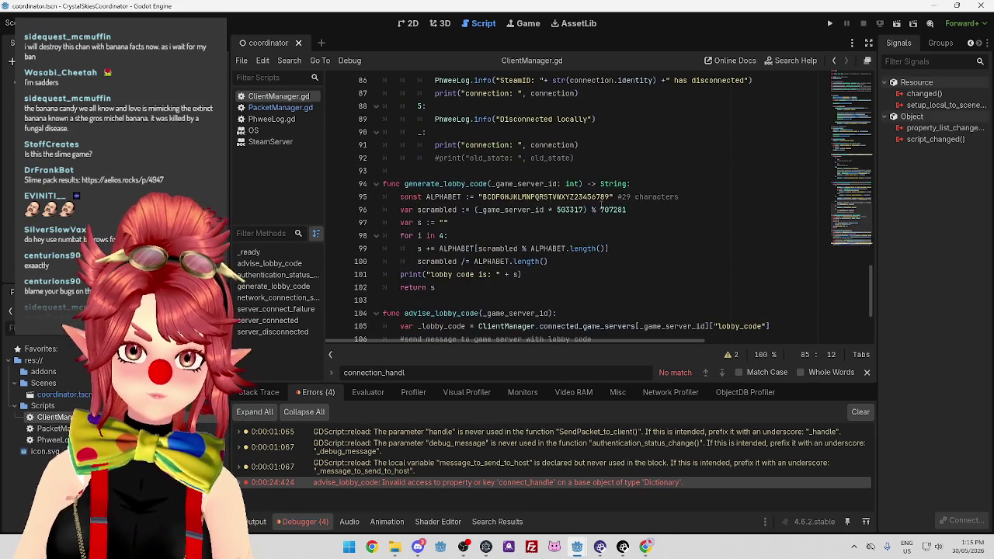
{"action": "scroll", "coordinate": [601, 204], "scroll_direction": "up", "scroll_amount": 9}
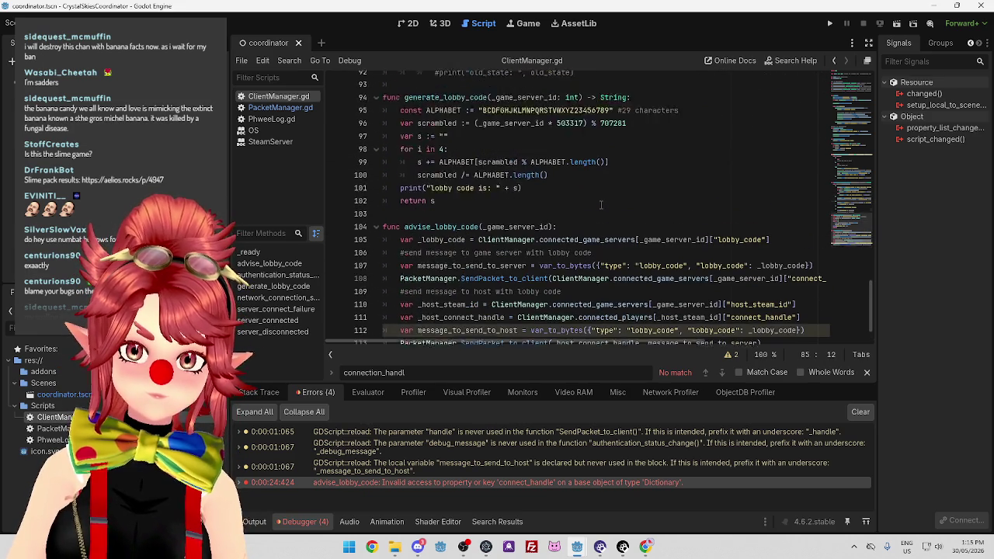
{"action": "scroll", "coordinate": [602, 205], "scroll_direction": "up", "scroll_amount": 9}
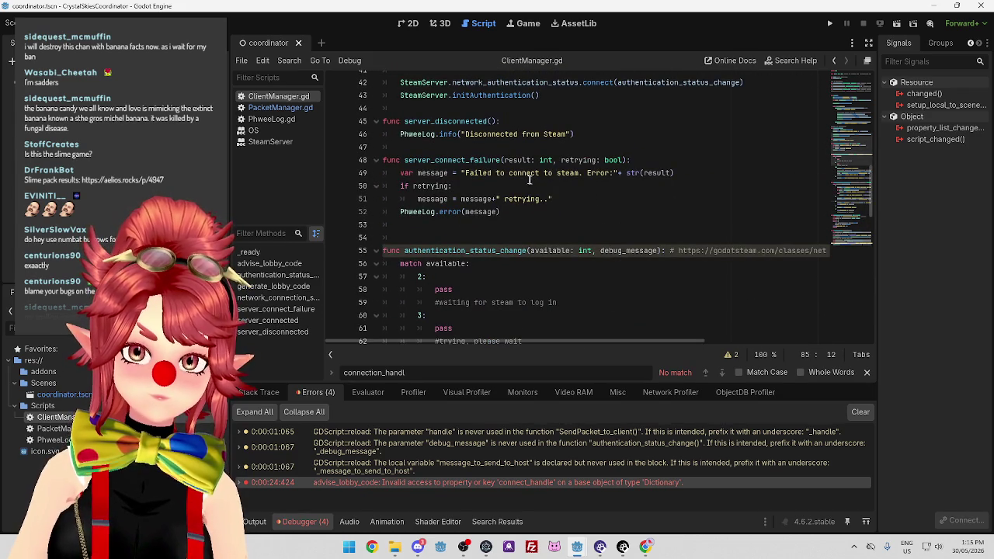
{"action": "left_click", "coordinate": [276, 107]}
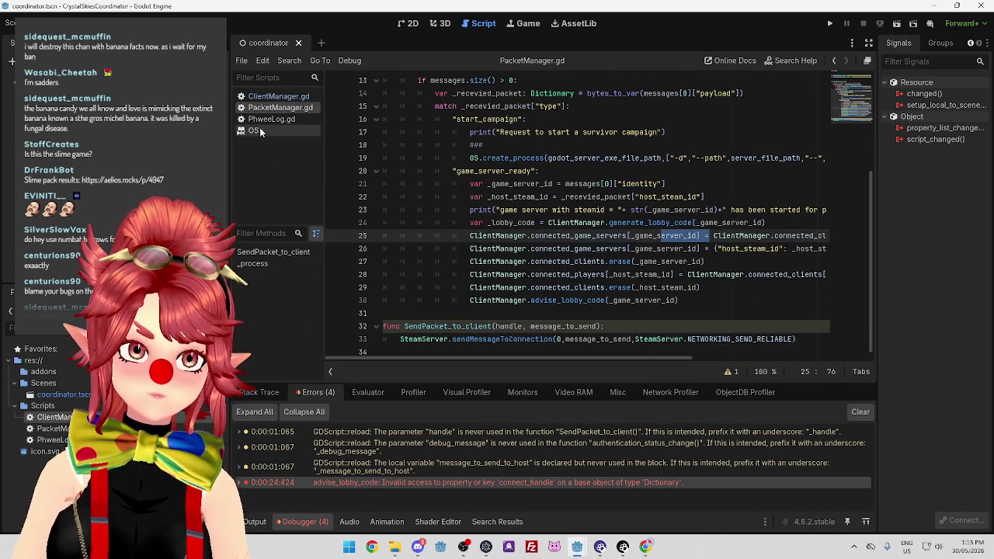
{"action": "left_click", "coordinate": [735, 261]}
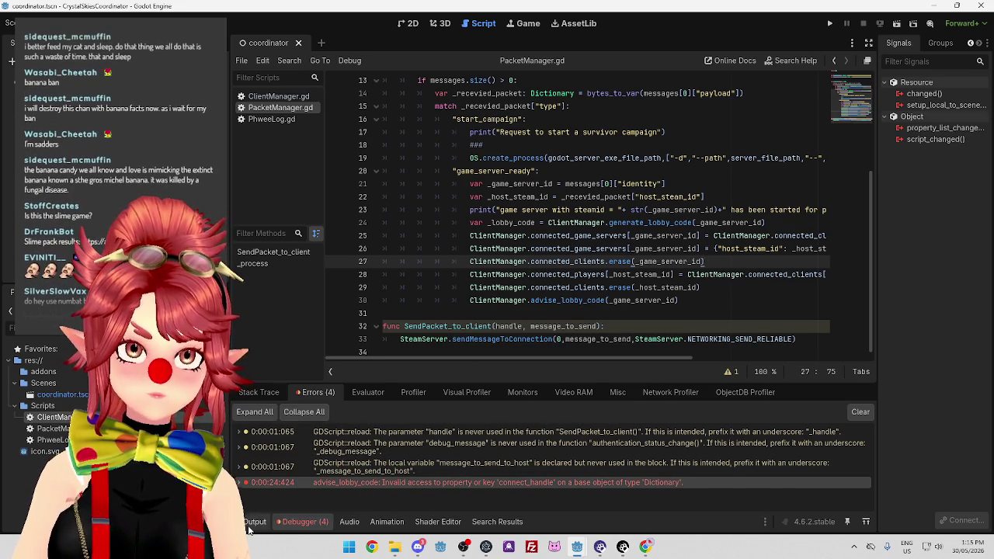
Show the Output log and highlight the accepted-connection and game-server-started messages.
{"action": "left_click", "coordinate": [250, 524]}
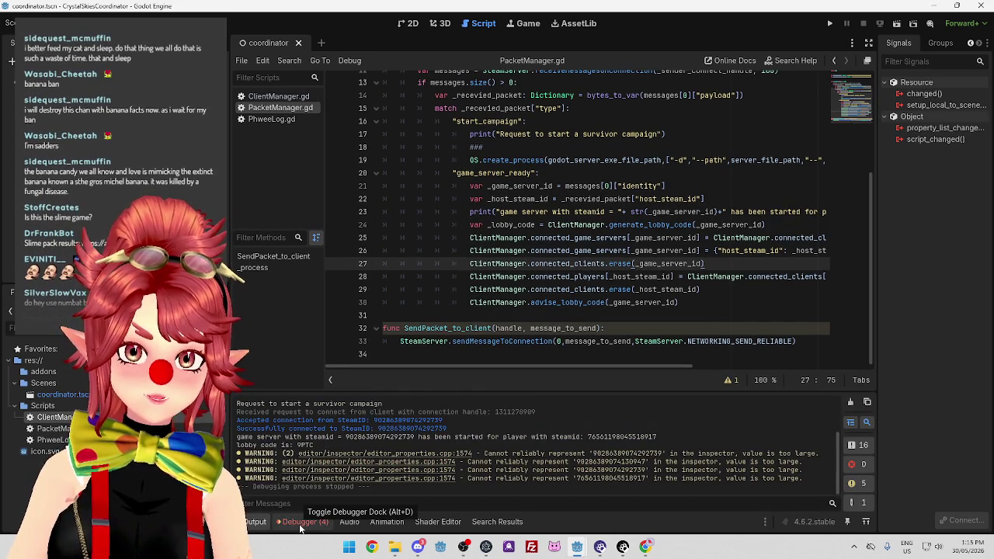
{"action": "left_click_drag", "start_coordinate": [494, 411], "coordinate": [543, 411]}
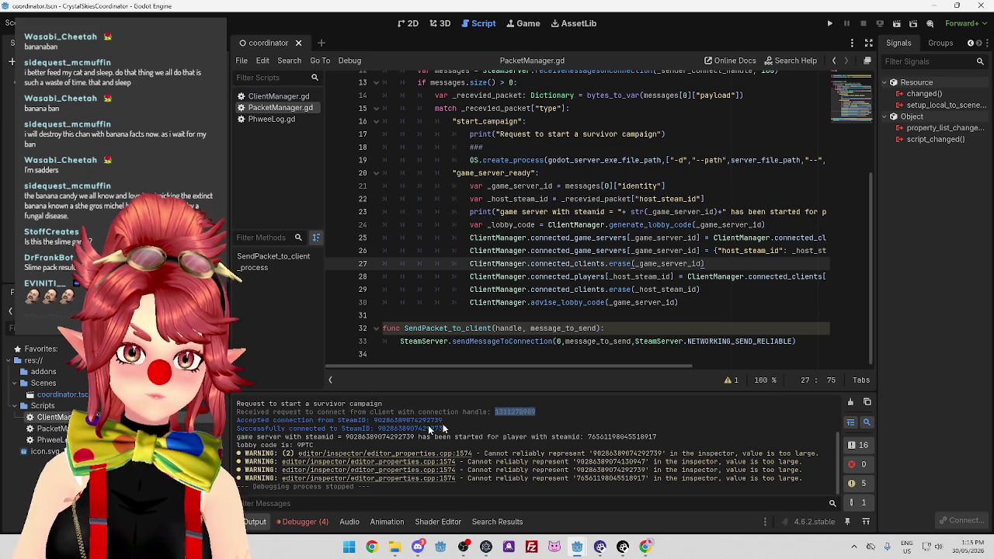
{"action": "left_click_drag", "start_coordinate": [305, 411], "coordinate": [470, 423]}
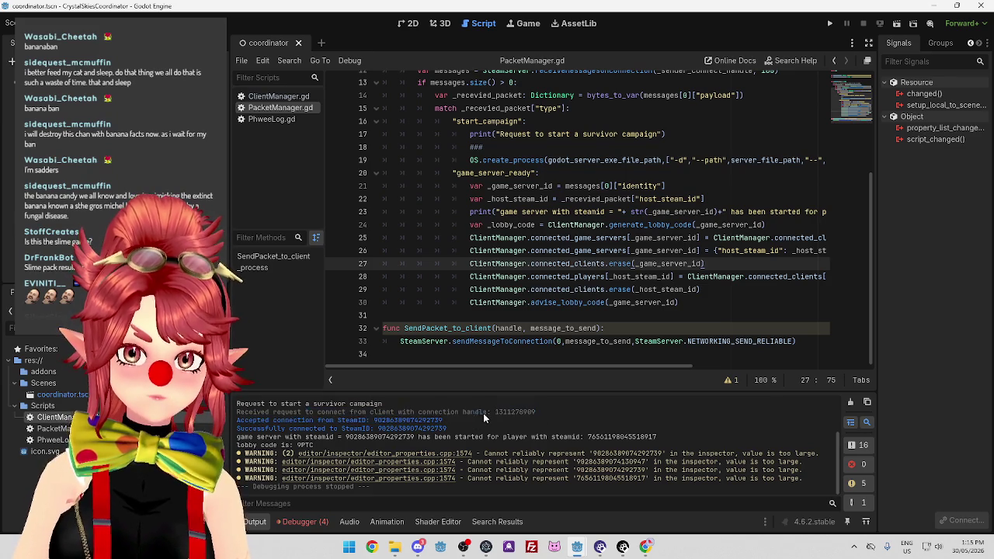
{"action": "left_click_drag", "start_coordinate": [273, 420], "coordinate": [371, 428]}
{"action": "left_click_drag", "start_coordinate": [275, 437], "coordinate": [657, 437]}
{"action": "left_click", "coordinate": [273, 445]}
{"action": "left_click_drag", "start_coordinate": [273, 445], "coordinate": [314, 445]}
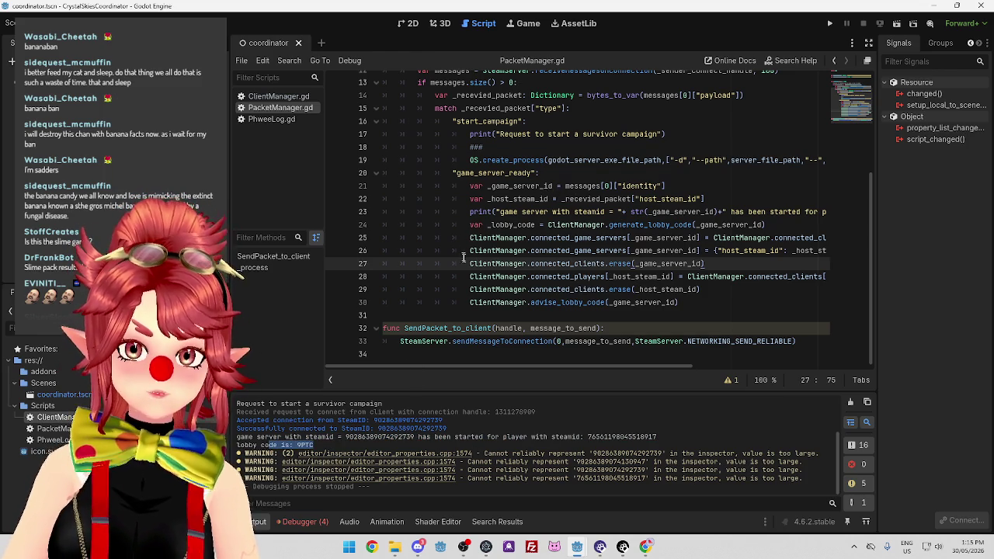
Scroll through PacketManager.gd's _process and select the game server id assignment line.
{"action": "scroll", "coordinate": [714, 314], "scroll_direction": "up", "scroll_amount": 1}
{"action": "scroll", "coordinate": [714, 314], "scroll_direction": "up", "scroll_amount": 4}
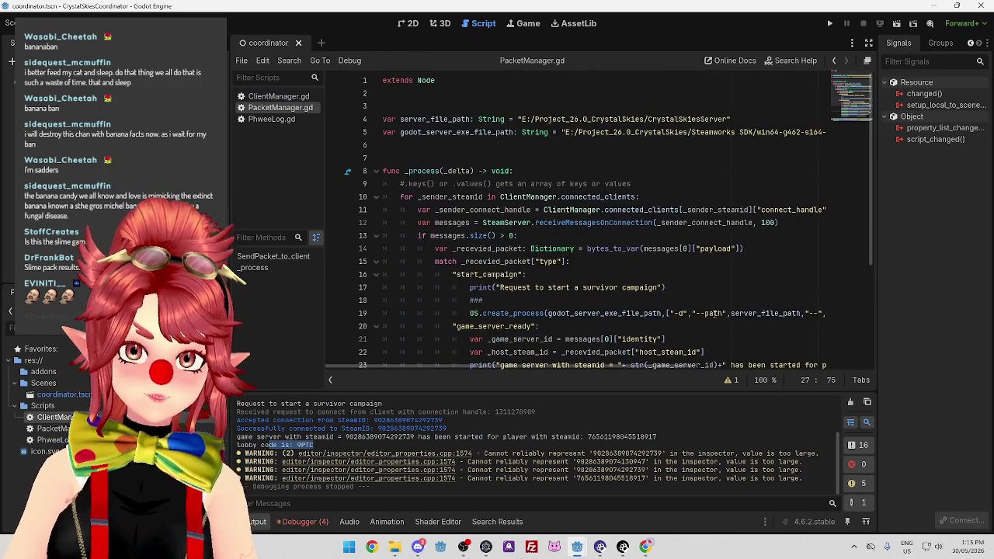
{"action": "scroll", "coordinate": [575, 238], "scroll_direction": "down", "scroll_amount": 2}
{"action": "scroll", "coordinate": [603, 227], "scroll_direction": "down", "scroll_amount": 2}
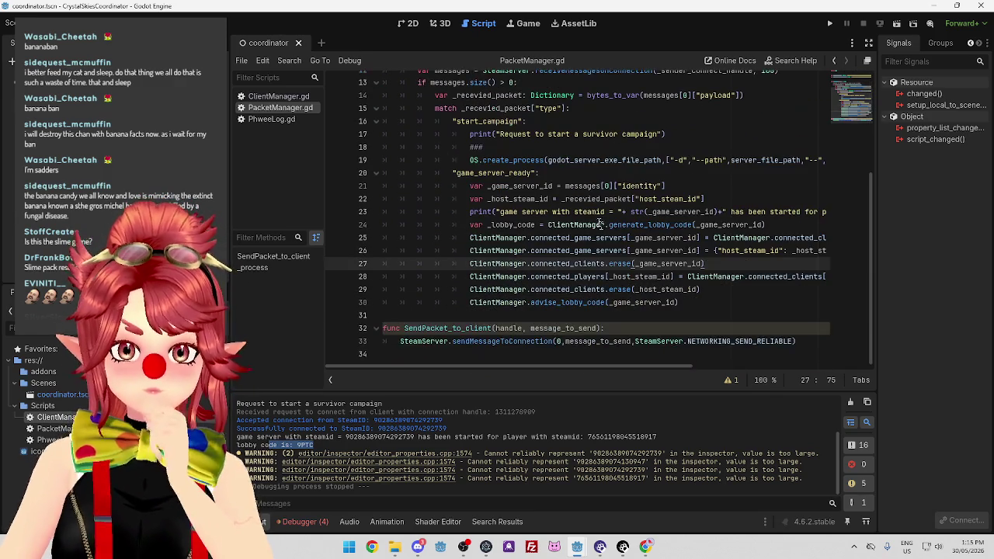
{"action": "scroll", "coordinate": [618, 235], "scroll_direction": "up", "scroll_amount": 4}
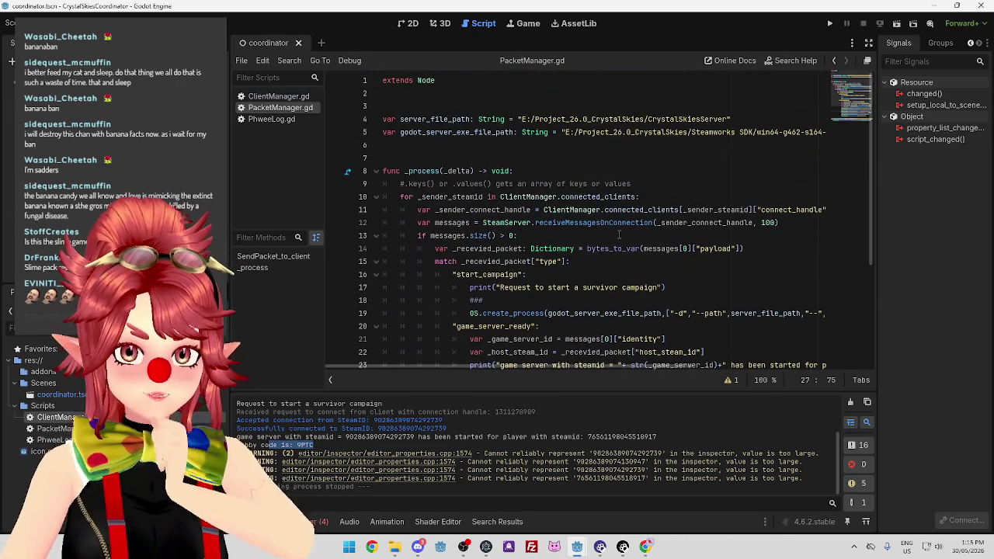
{"action": "scroll", "coordinate": [574, 225], "scroll_direction": "down", "scroll_amount": 2}
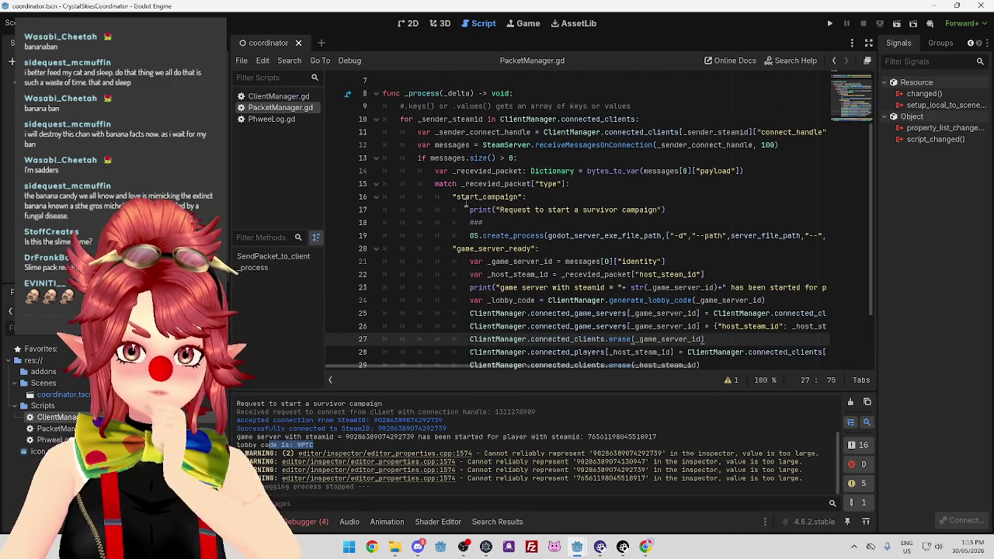
{"action": "left_click_drag", "start_coordinate": [473, 249], "coordinate": [533, 248]}
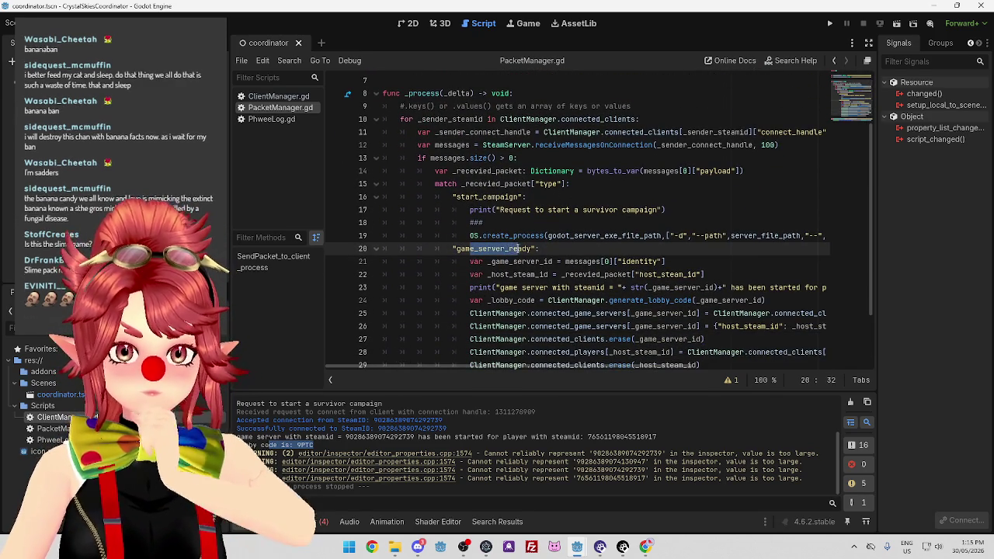
{"action": "scroll", "coordinate": [533, 249], "scroll_direction": "down", "scroll_amount": 1}
{"action": "left_click_drag", "start_coordinate": [469, 222], "coordinate": [670, 224]}
{"action": "left_click_drag", "start_coordinate": [482, 210], "coordinate": [532, 209]}
Scroll up and select connected_clients on line 11.
{"action": "scroll", "coordinate": [525, 109], "scroll_direction": "up", "scroll_amount": 1}
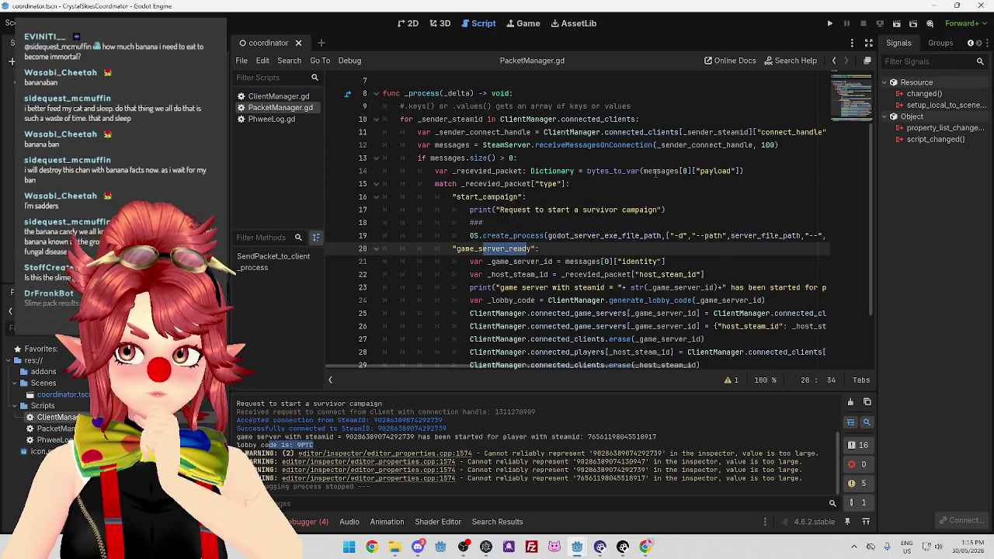
{"action": "scroll", "coordinate": [656, 177], "scroll_direction": "up", "scroll_amount": 1}
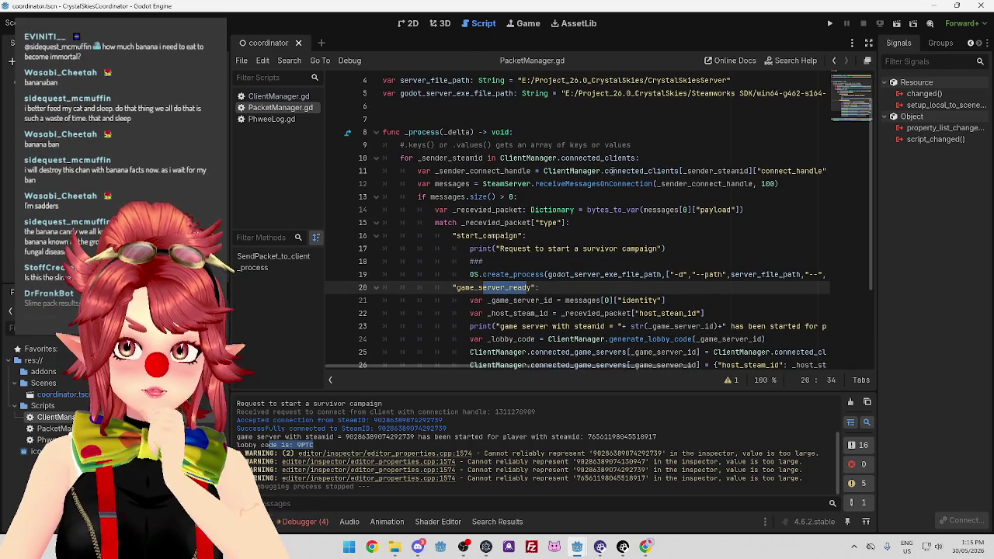
{"action": "double_click", "coordinate": [610, 171]}
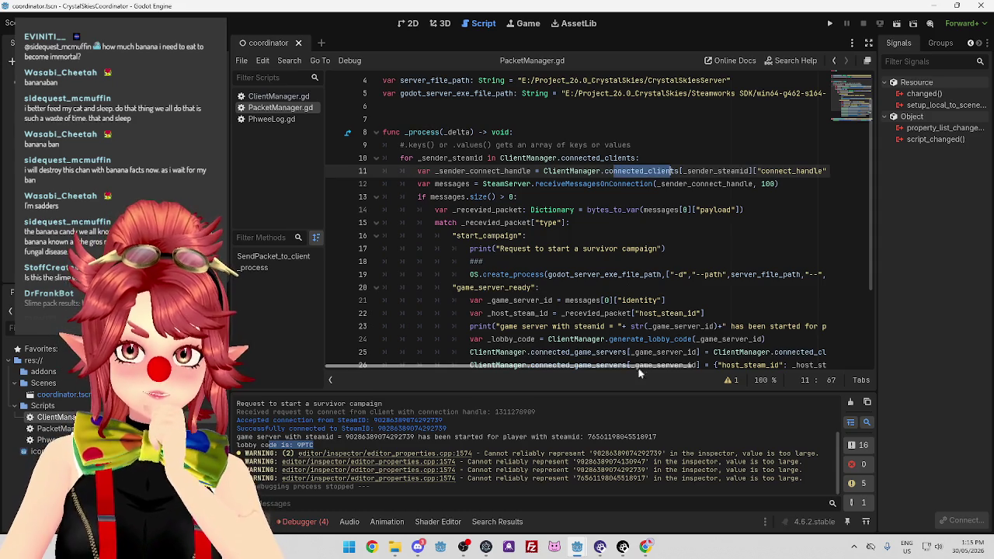
{"action": "left_click_drag", "start_coordinate": [637, 369], "coordinate": [685, 364]}
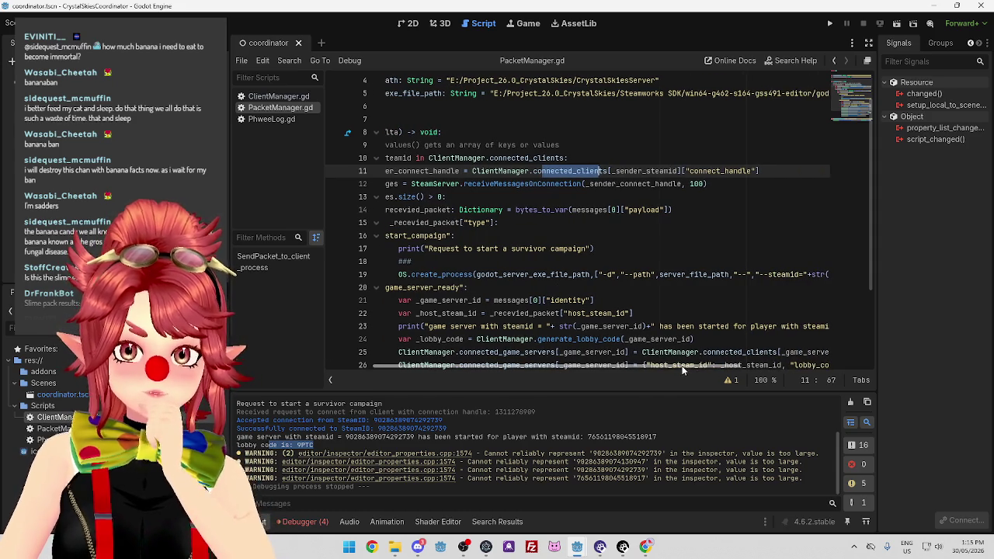
{"action": "scroll", "coordinate": [605, 274], "scroll_direction": "down", "scroll_amount": 1}
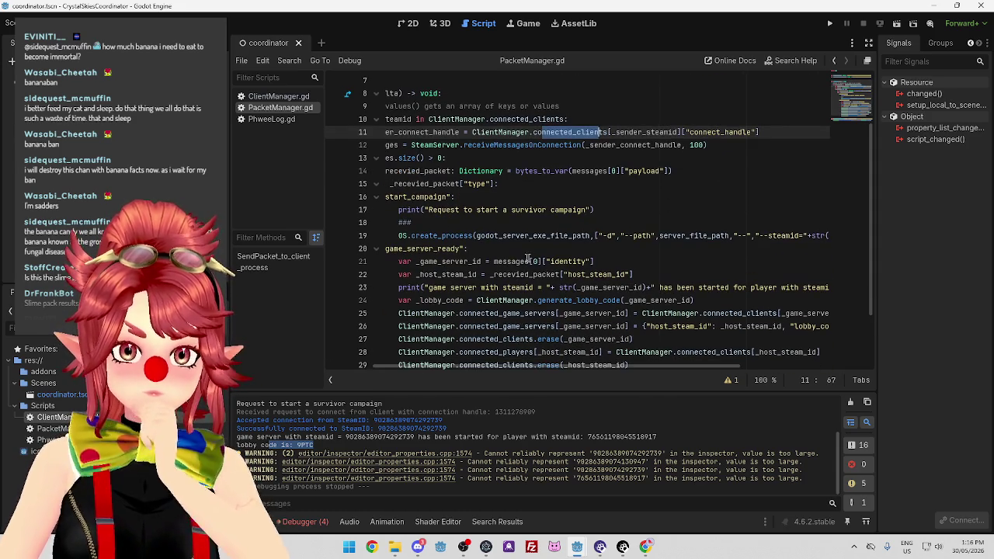
{"action": "left_click_drag", "start_coordinate": [570, 368], "coordinate": [500, 368]}
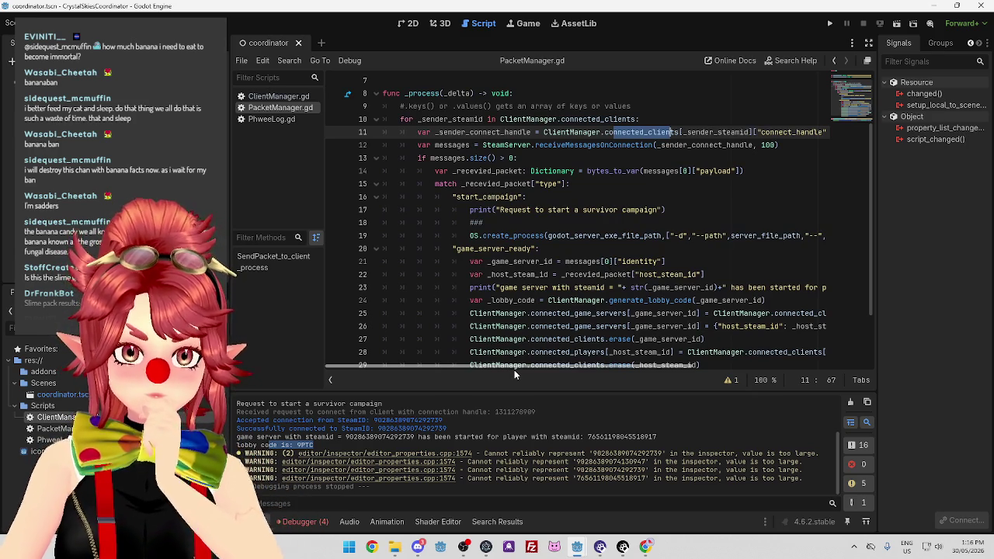
Compare _game_server_id, _sender_steamid and messages[0]["identity"] on lines 11 and 21.
{"action": "left_click", "coordinate": [487, 262]}
{"action": "left_click_drag", "start_coordinate": [487, 261], "coordinate": [675, 265]}
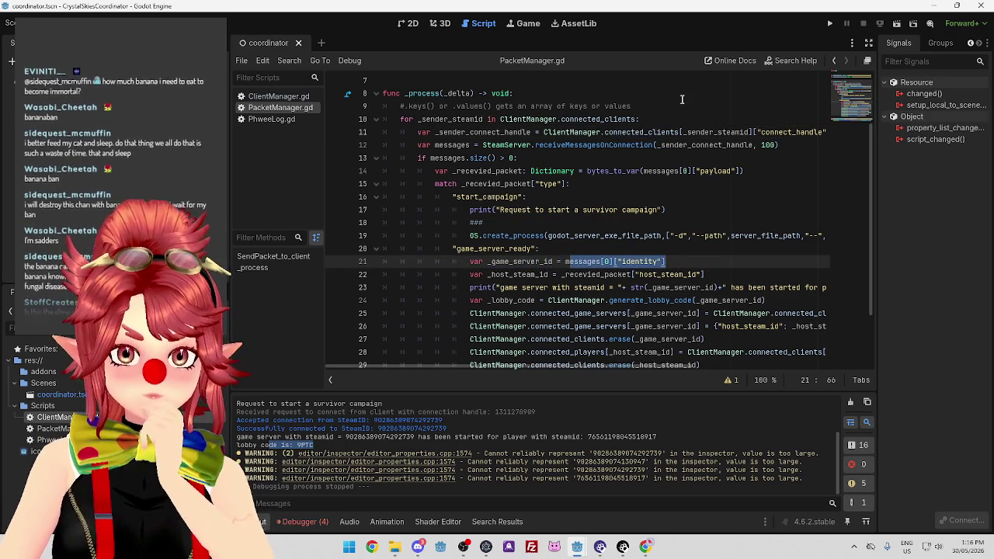
{"action": "left_click_drag", "start_coordinate": [682, 131], "coordinate": [750, 131]}
{"action": "key", "text": "ctrl+c"}
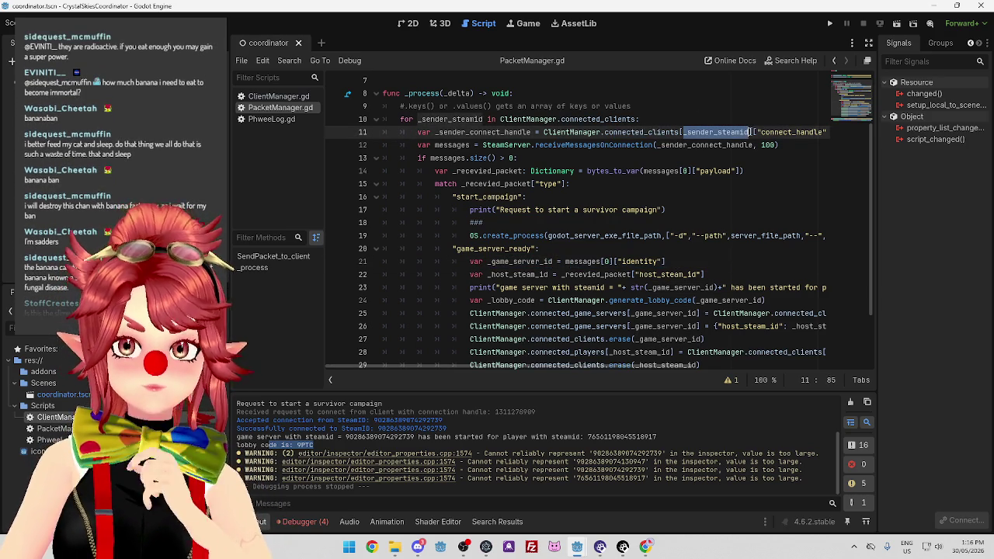
{"action": "left_click_drag", "start_coordinate": [565, 261], "coordinate": [674, 262]}
{"action": "left_click", "coordinate": [675, 262]}
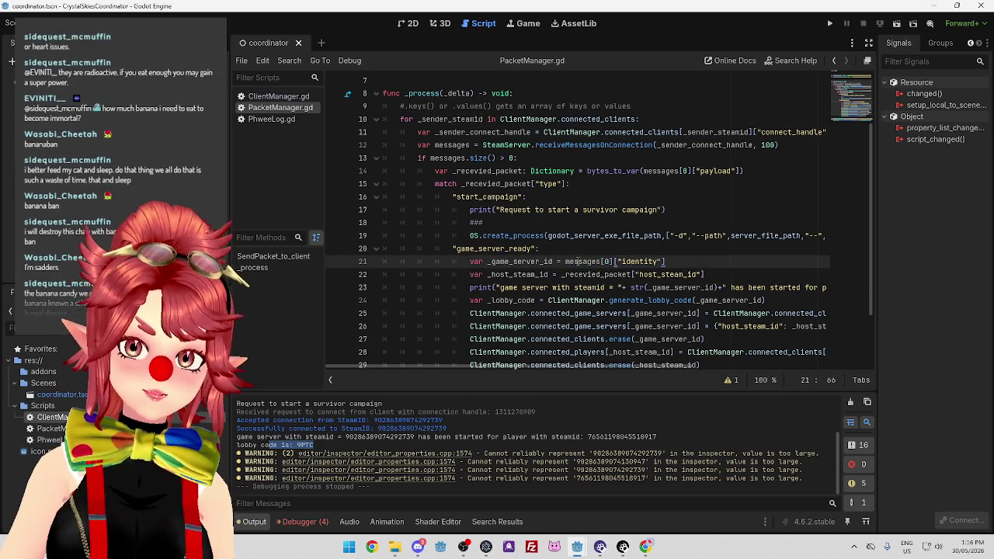
{"action": "left_click_drag", "start_coordinate": [575, 262], "coordinate": [609, 262]}
{"action": "left_click", "coordinate": [675, 261]}
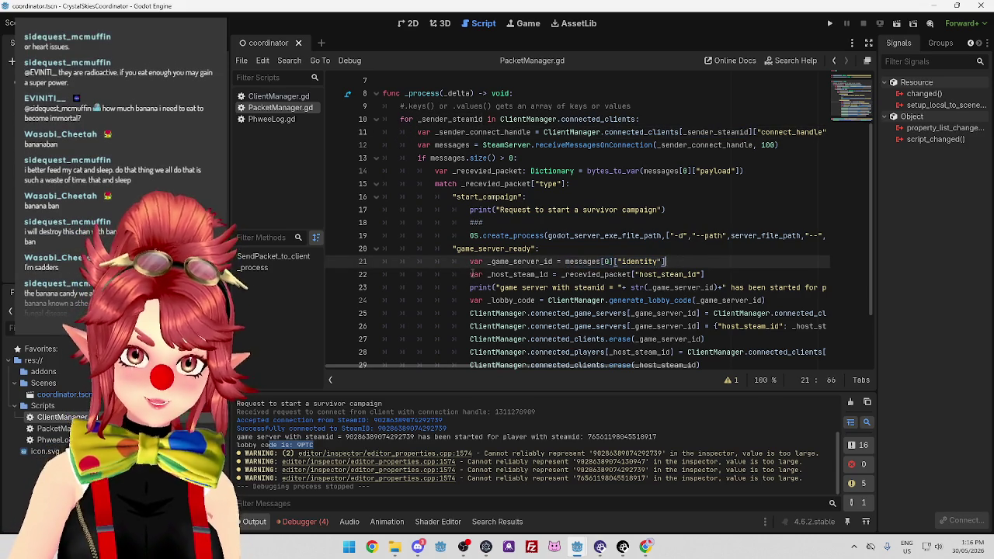
Insert a print of the pasted _sender_steamid with a "send steam id is: " label on line 21.
{"action": "key", "text": "Return"}
{"action": "key", "text": "Up"}
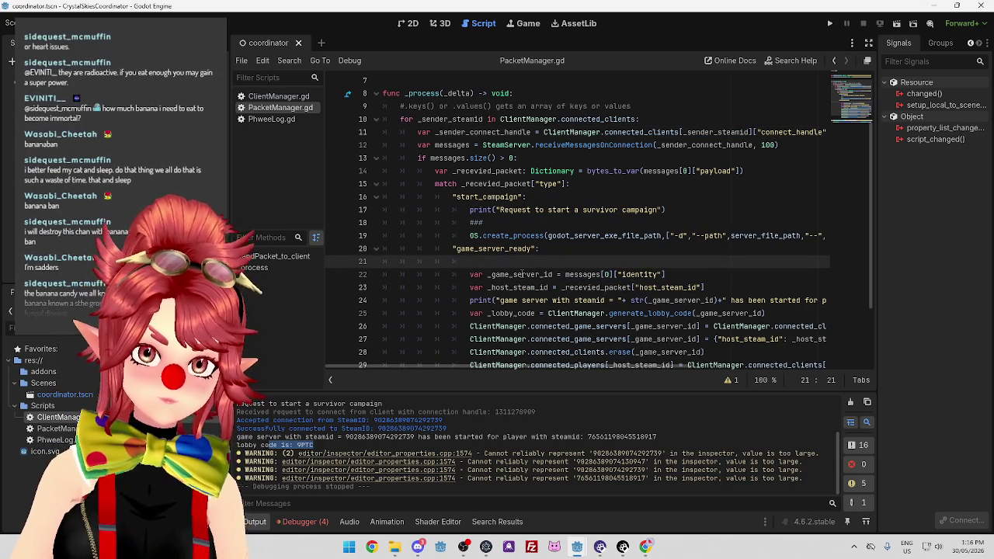
{"action": "key", "text": "ctrl+v"}
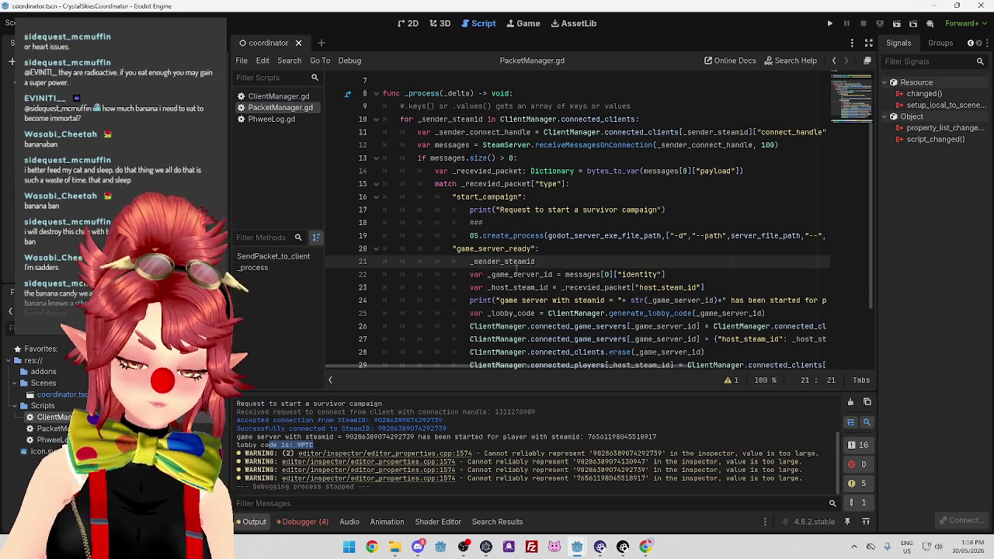
{"action": "type", "text": "print()"}
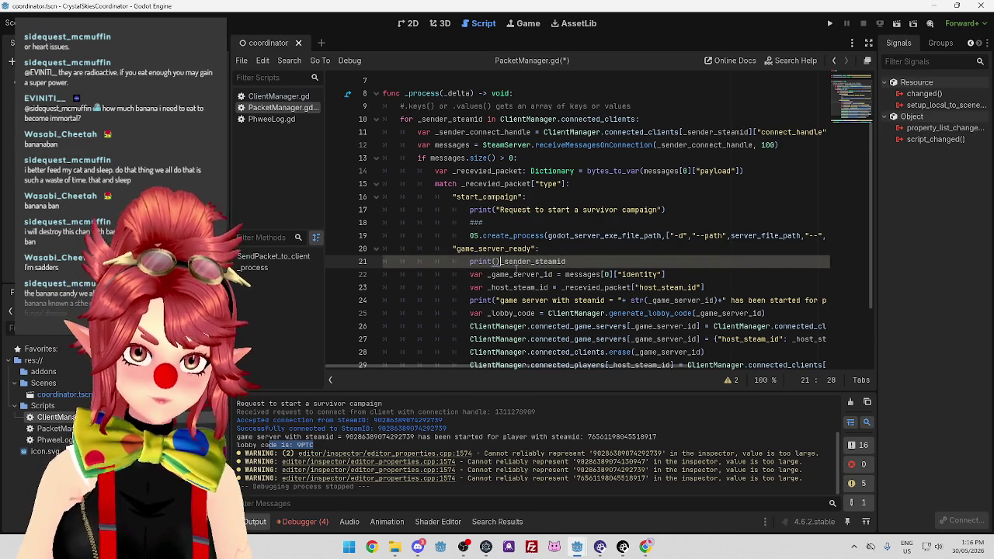
{"action": "key", "text": "BackSpace"}
{"action": "type", "text": "\"send steam id is:"}
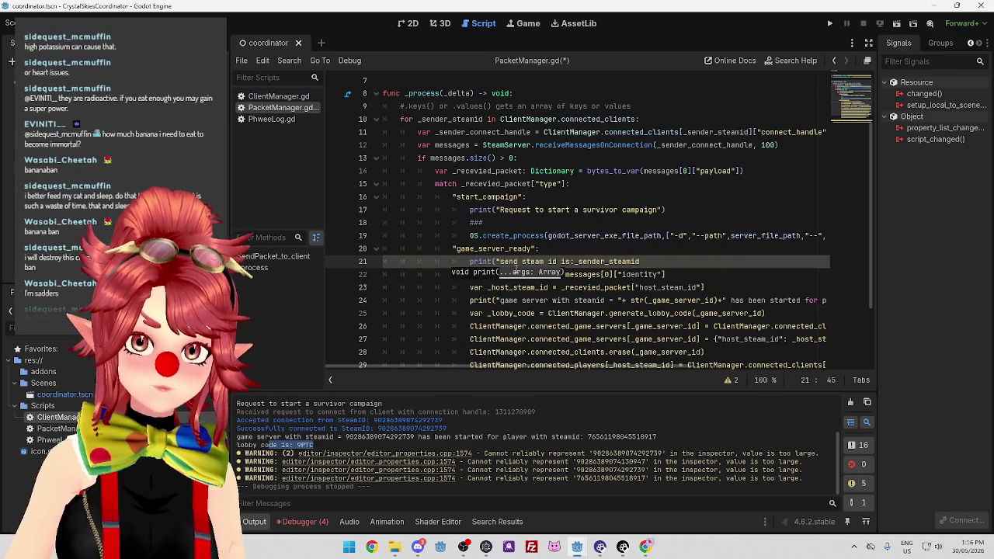
{"action": "type", "text": " \""}
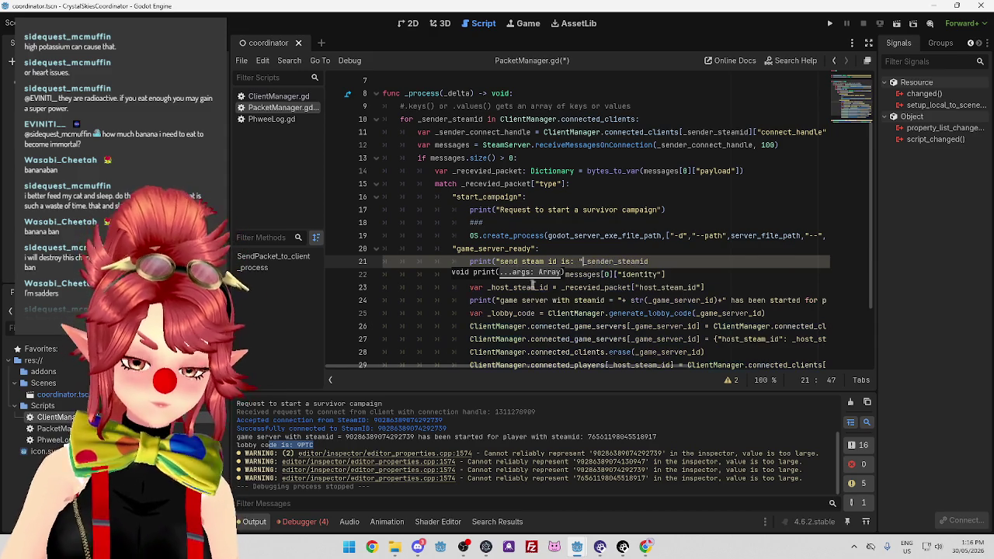
{"action": "type", "text": "+"}
Add a second print on line 22 for messages[0]["identity"].
{"action": "left_click", "coordinate": [659, 261]}
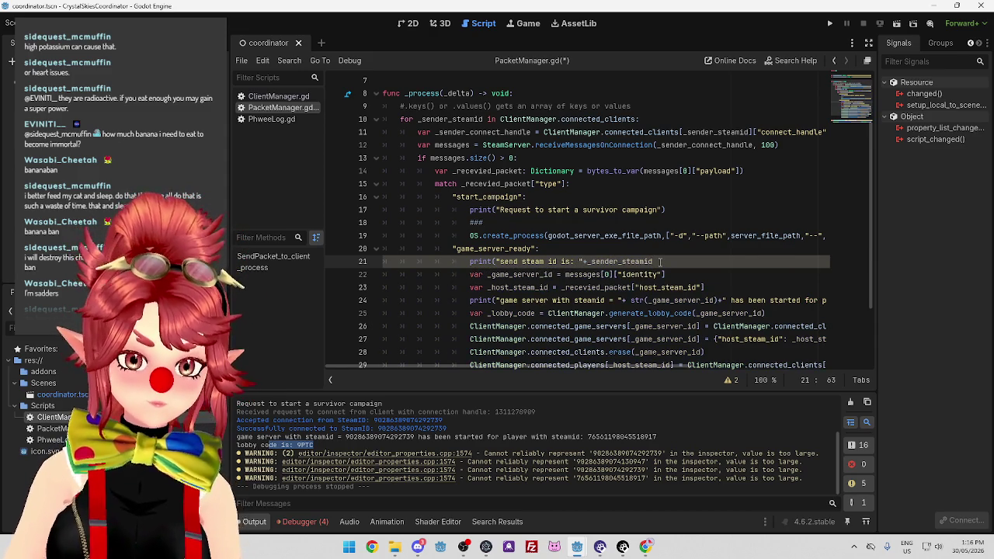
{"action": "key", "text": "Return"}
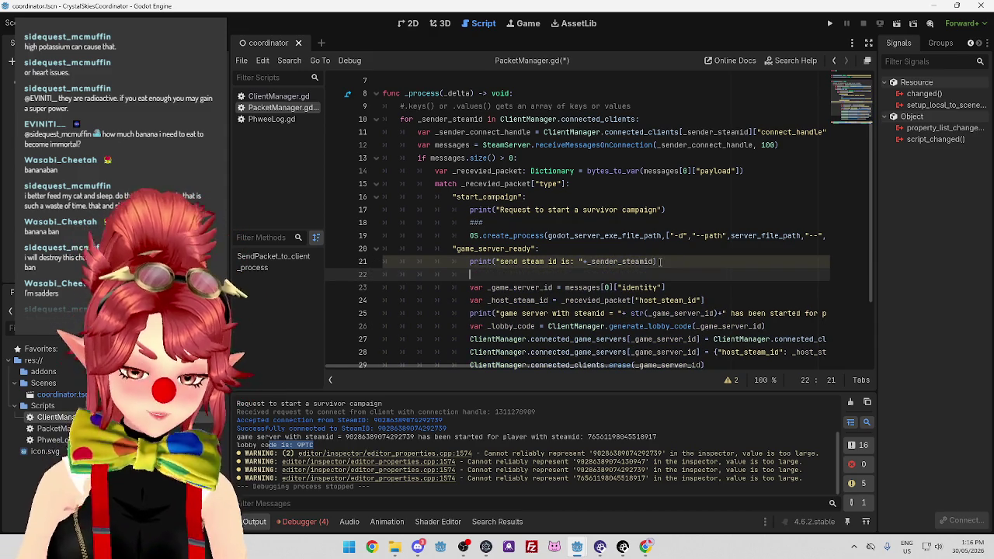
{"action": "type", "text": "print()"}
{"action": "left_click_drag", "start_coordinate": [665, 287], "coordinate": [565, 287]}
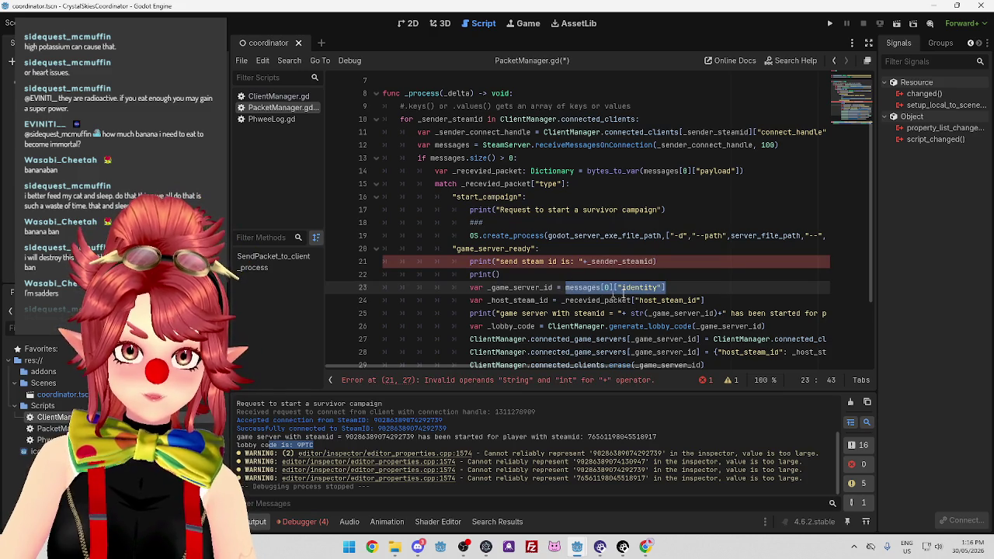
{"action": "left_click", "coordinate": [497, 275]}
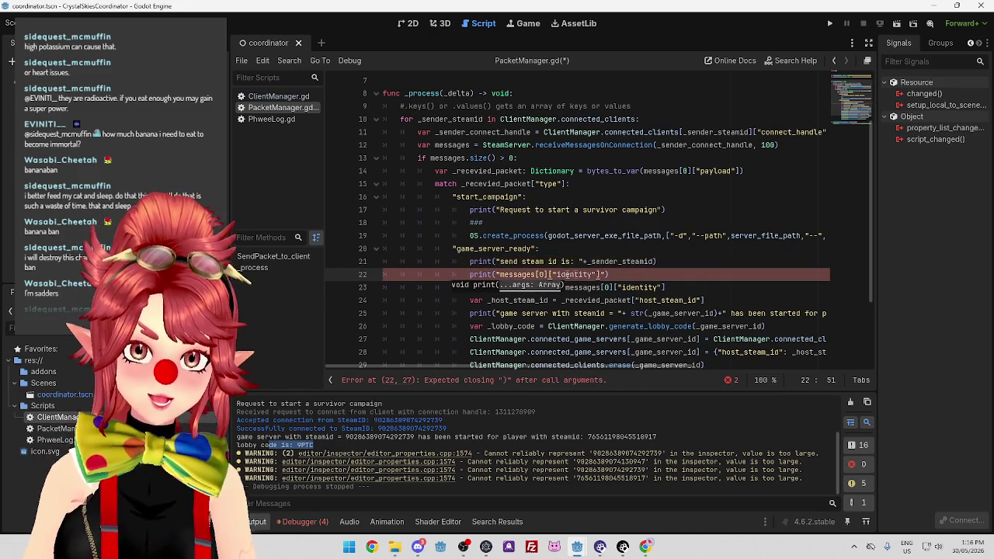
{"action": "left_click", "coordinate": [497, 275]}
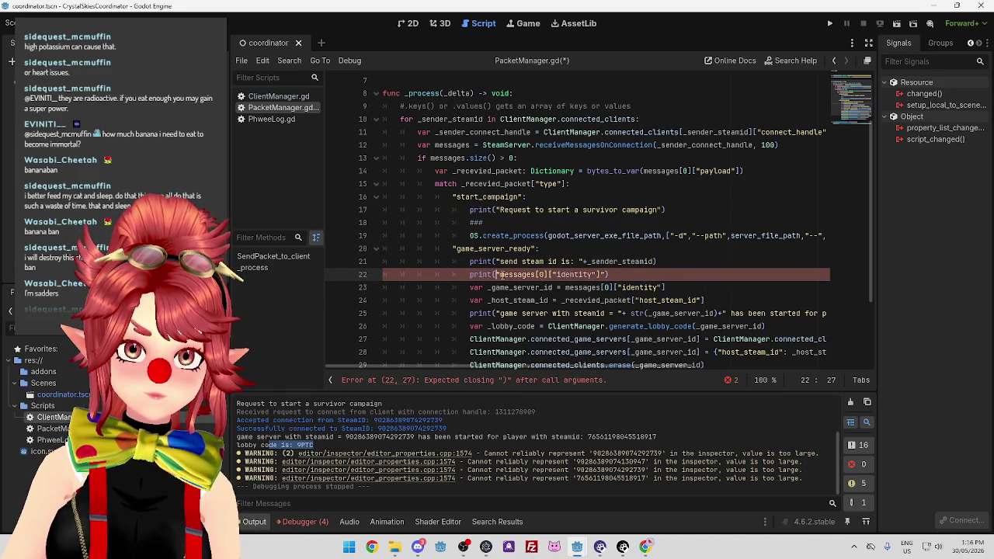
{"action": "key", "text": "Delete"}
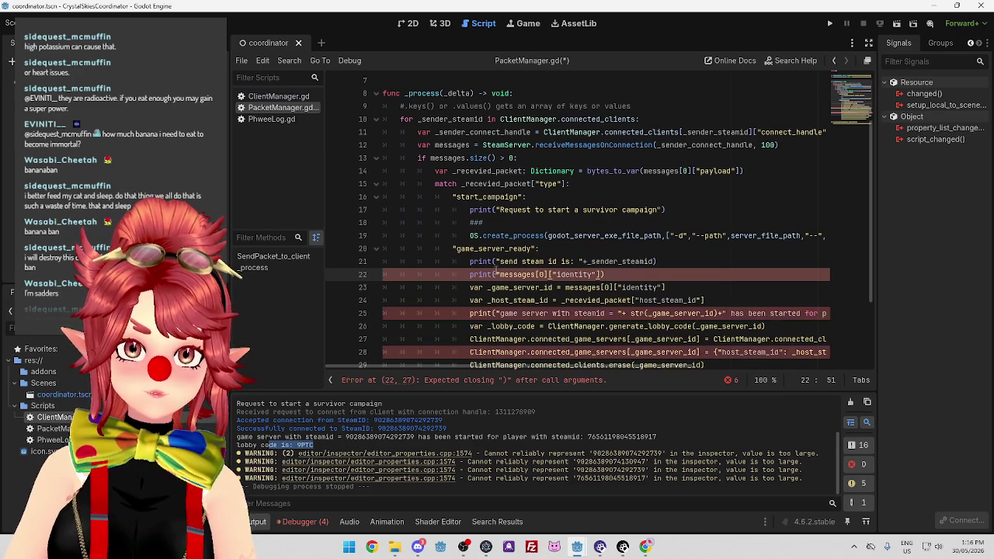
{"action": "type", "text": "\""}
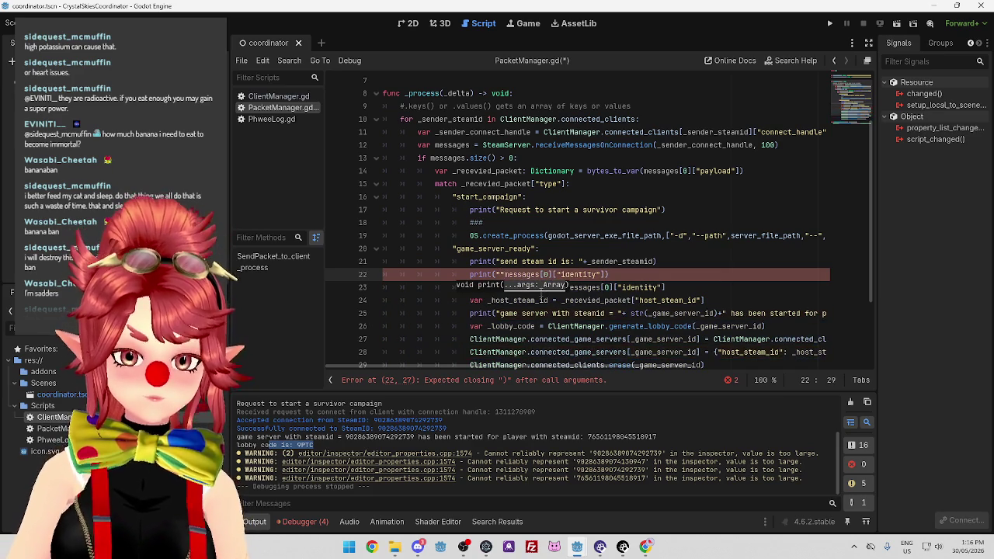
{"action": "type", "text": "+"}
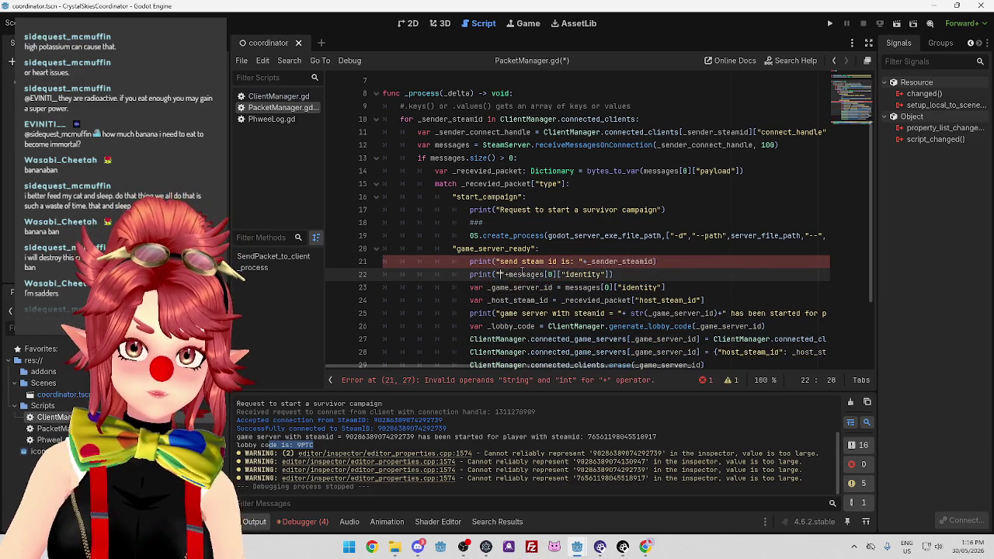
Finish both print labels, wrap _sender_steamid in str(), and save the script.
{"action": "left_click", "coordinate": [519, 261]}
{"action": "left_click", "coordinate": [499, 274]}
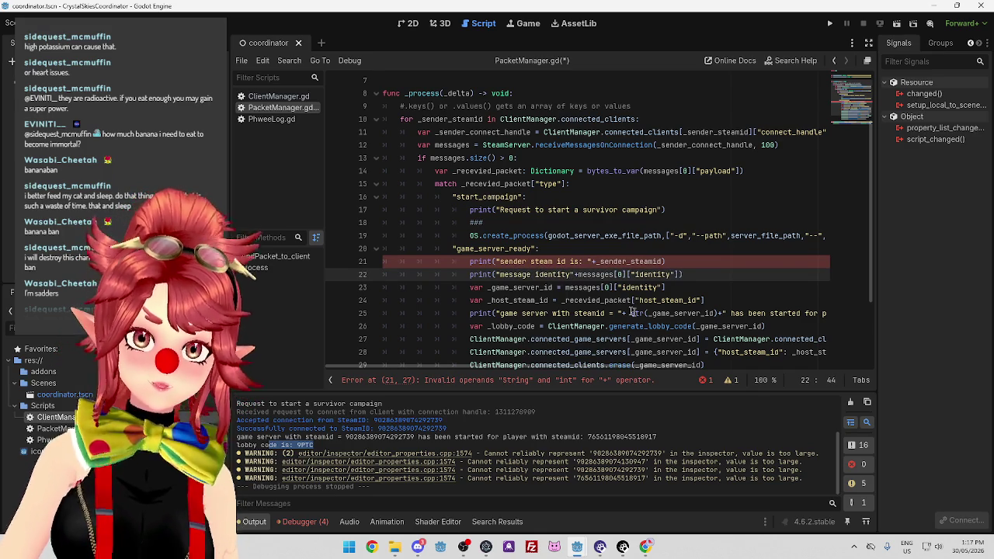
{"action": "left_click", "coordinate": [695, 261]}
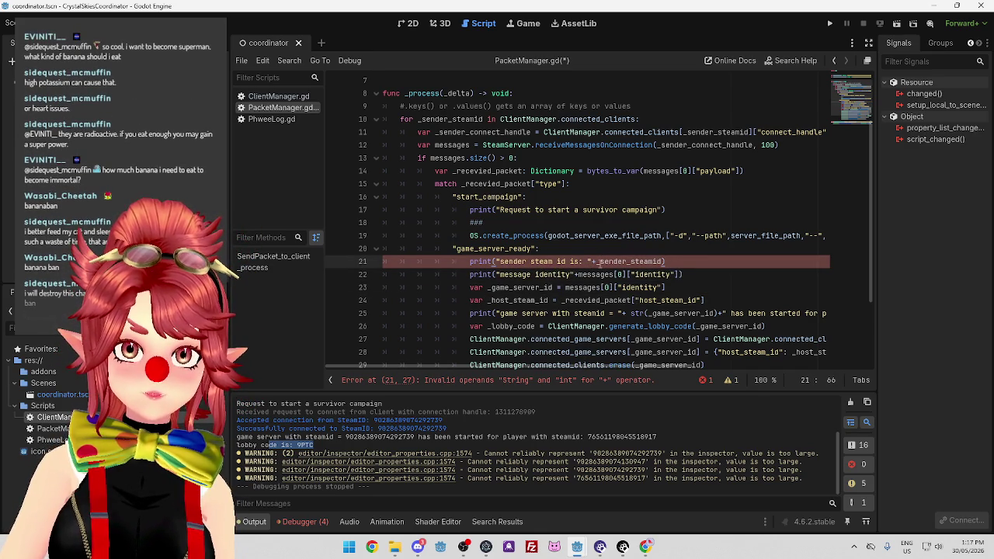
{"action": "type", "text": "str("}
{"action": "left_click", "coordinate": [710, 262]}
{"action": "type", "text": ")"}
{"action": "left_click", "coordinate": [604, 287]}
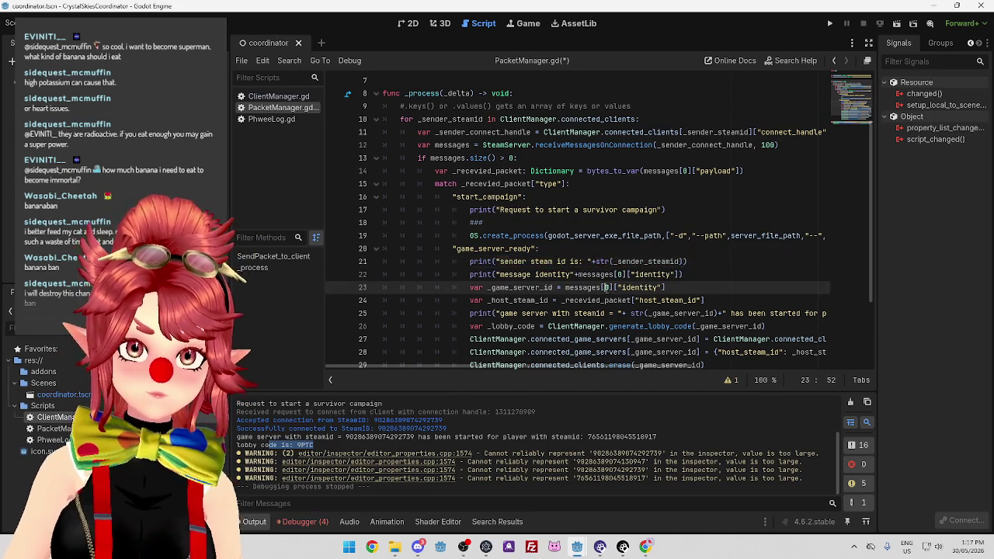
{"action": "left_click", "coordinate": [713, 275]}
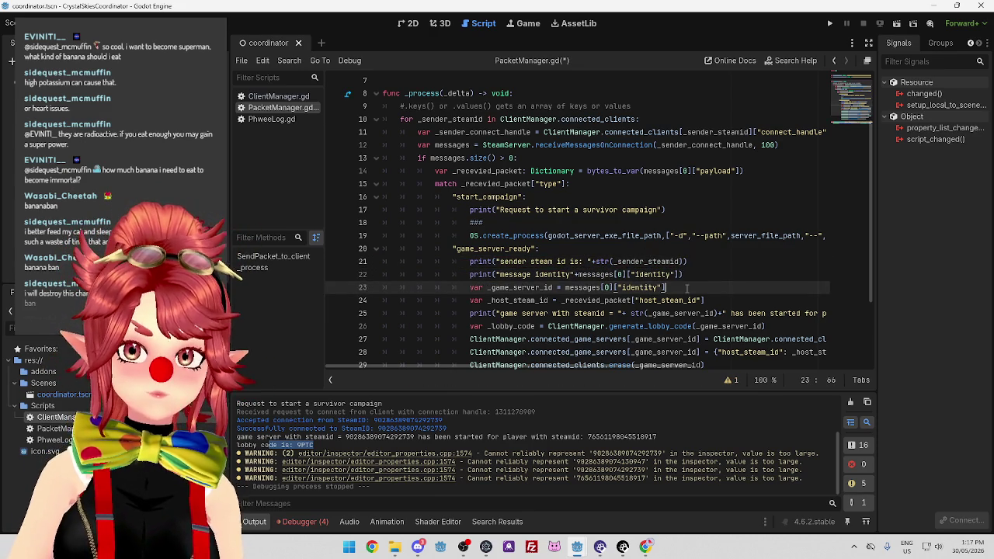
{"action": "key", "text": "ctrl+s"}
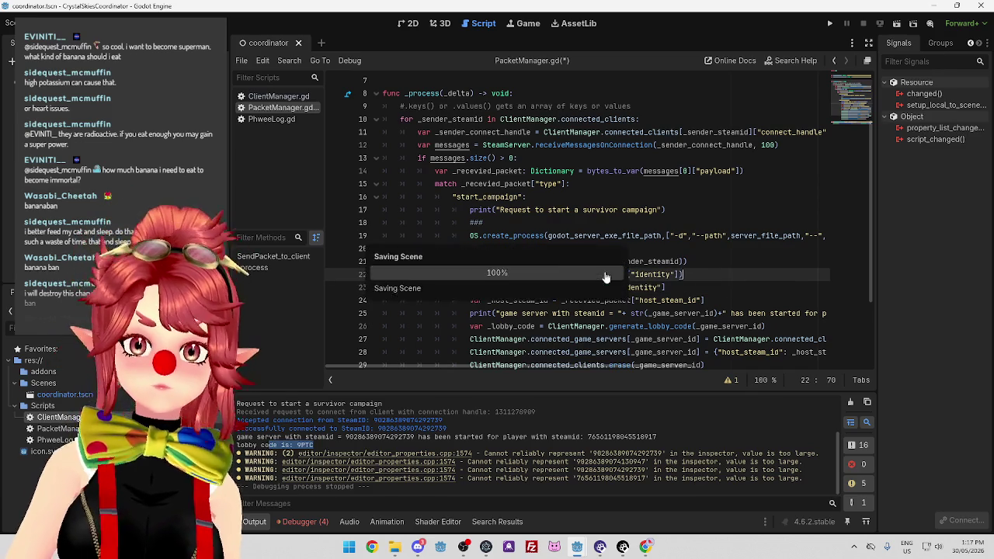
Run the coordinator project from its editor.
{"action": "mouse_move", "coordinate": [579, 545]}
{"action": "left_click", "coordinate": [520, 490]}
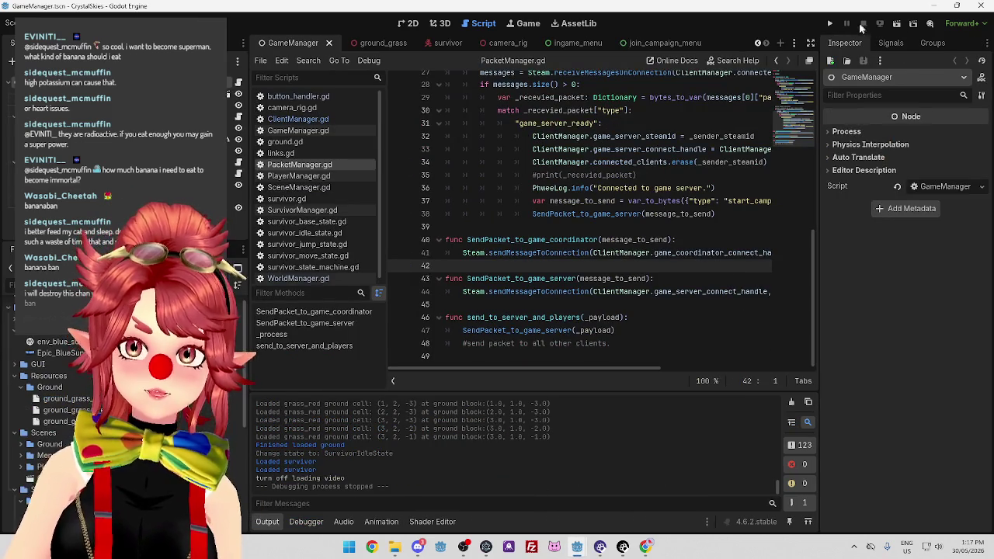
{"action": "left_click", "coordinate": [659, 497]}
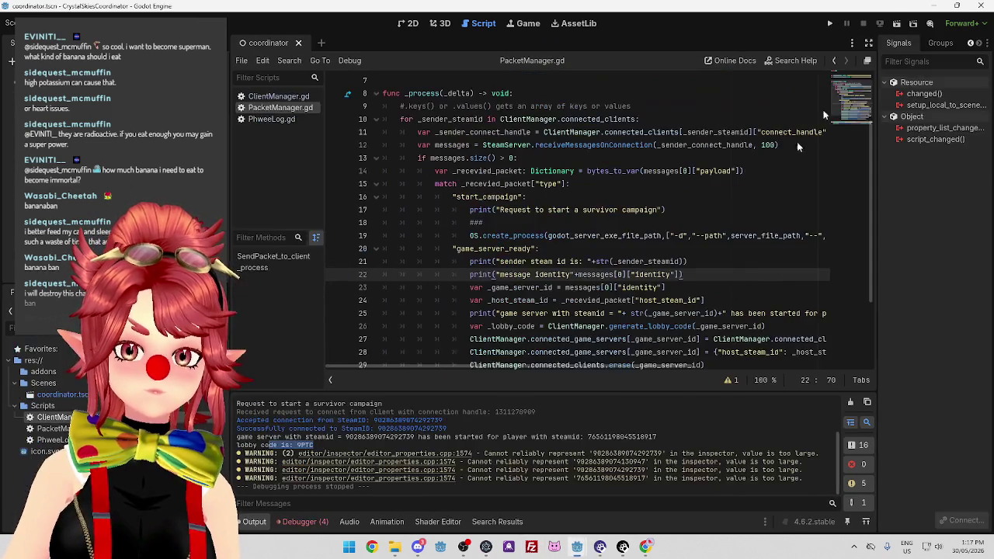
{"action": "left_click", "coordinate": [832, 24]}
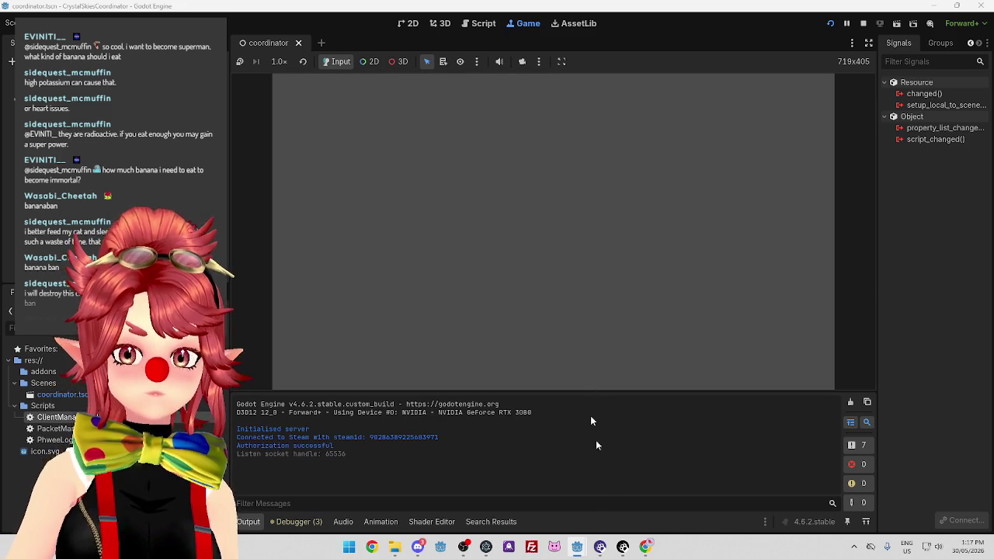
Launch the CrystalSkies game and start the survivor campaign.
{"action": "mouse_move", "coordinate": [576, 548]}
{"action": "left_click", "coordinate": [465, 496]}
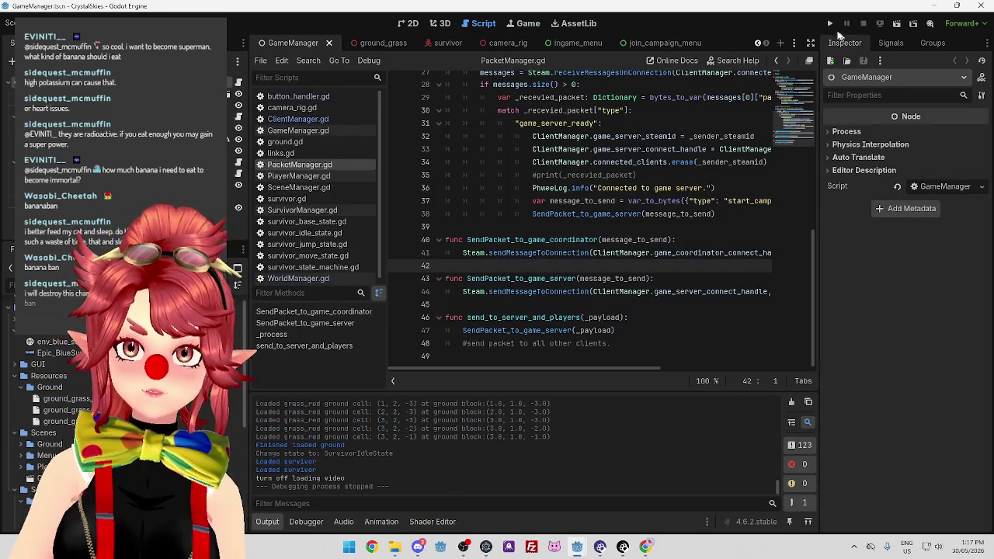
{"action": "left_click", "coordinate": [830, 24]}
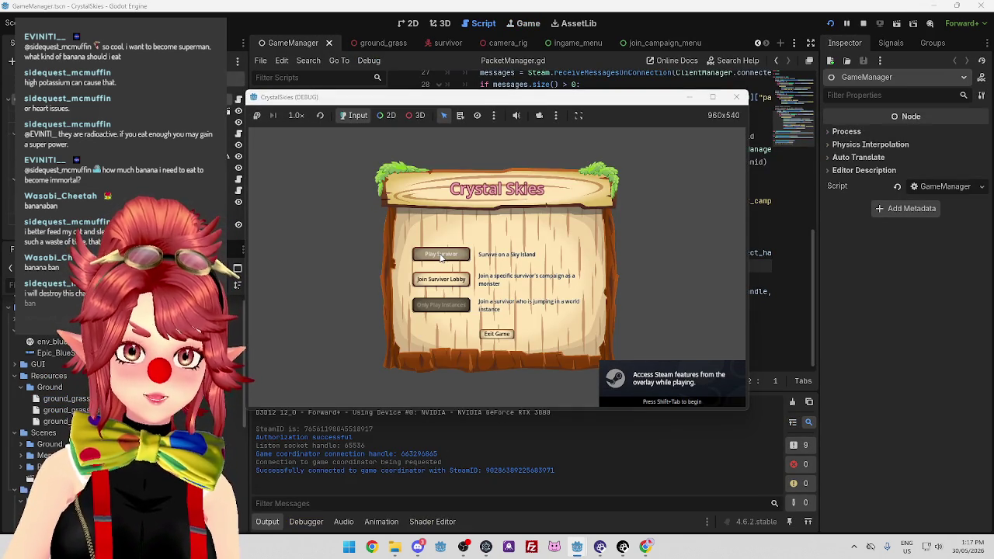
{"action": "left_click", "coordinate": [440, 255]}
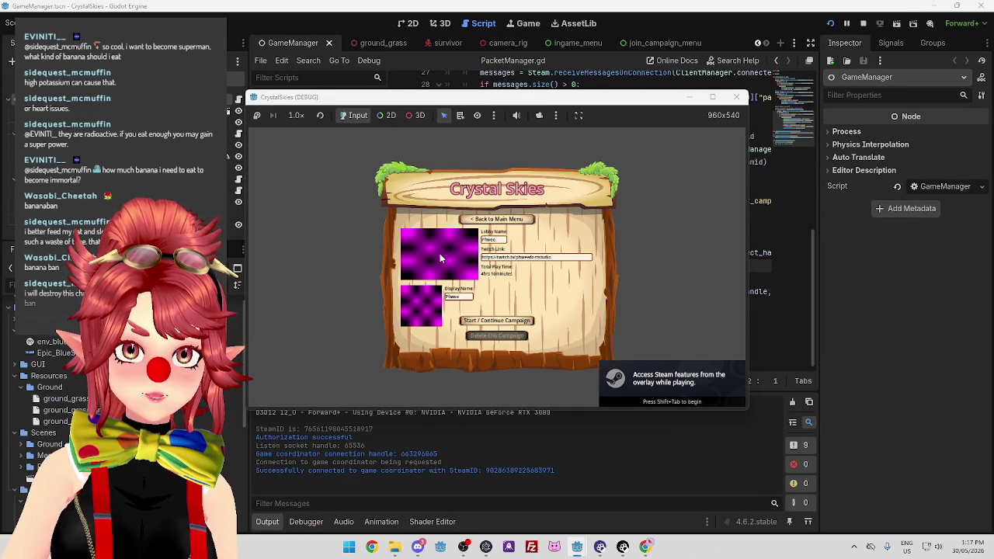
{"action": "left_click", "coordinate": [506, 326]}
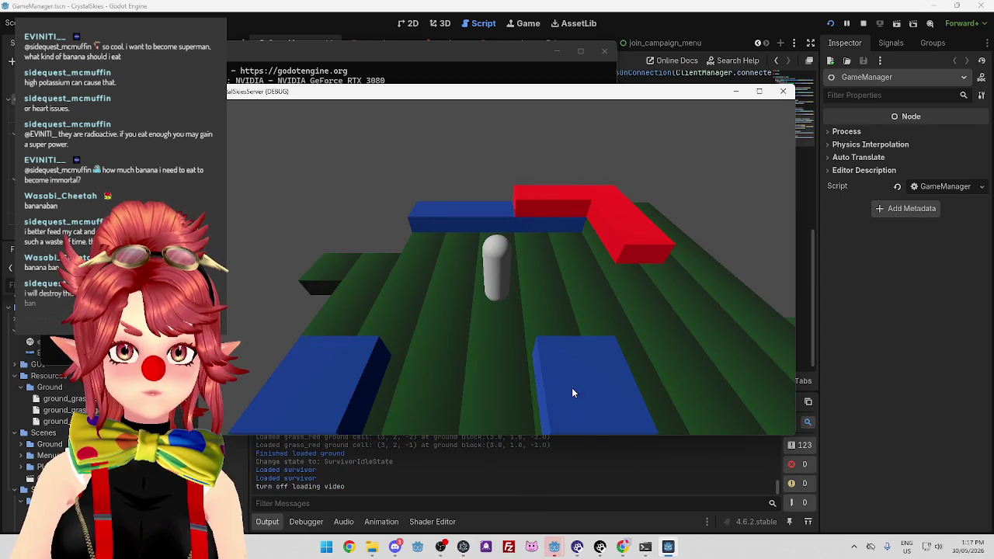
Return to the coordinator's debugger showing the String and int operand error on line 22.
{"action": "key", "text": "alt+Tab"}
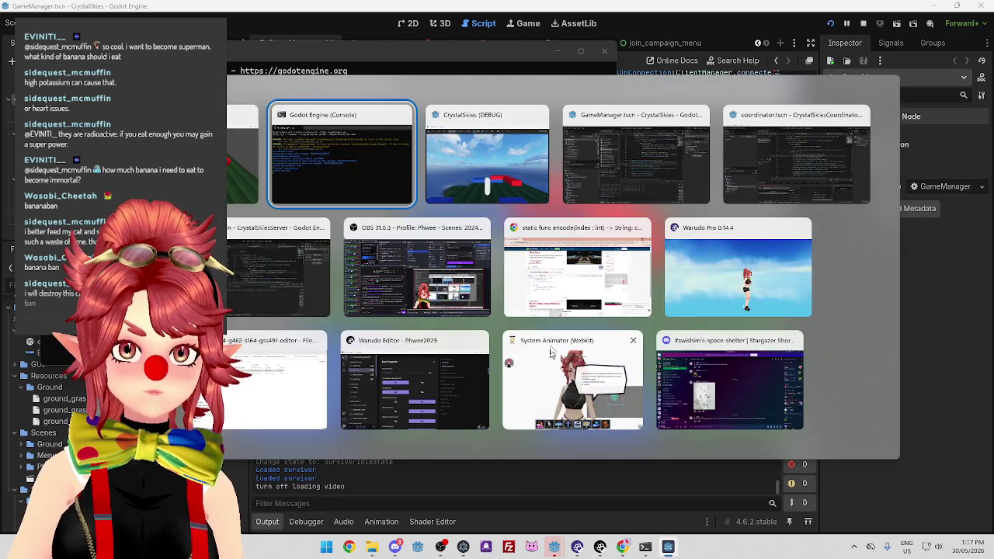
{"action": "key", "text": "alt+Tab"}
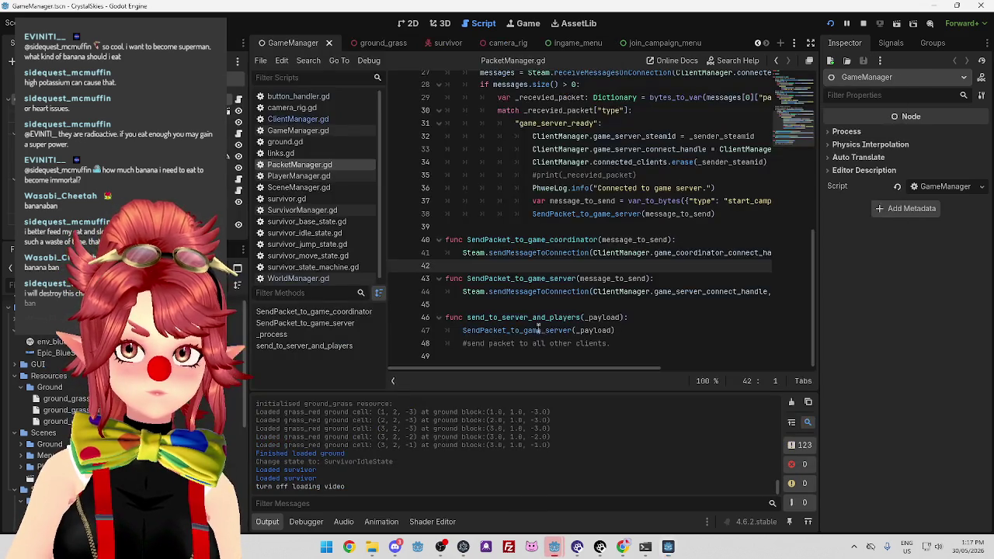
{"action": "mouse_move", "coordinate": [555, 551]}
{"action": "left_click", "coordinate": [481, 474]}
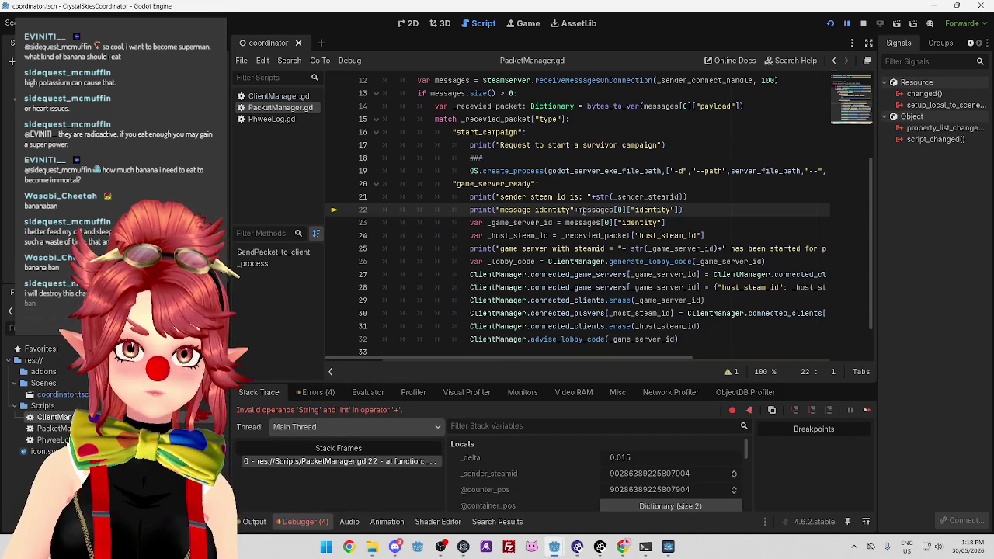
Wrap messages[0]["identity"] in str() in the line 22 print statement.
{"action": "type", "text": "str("}
{"action": "left_click", "coordinate": [718, 210]}
{"action": "type", "text": "))"}
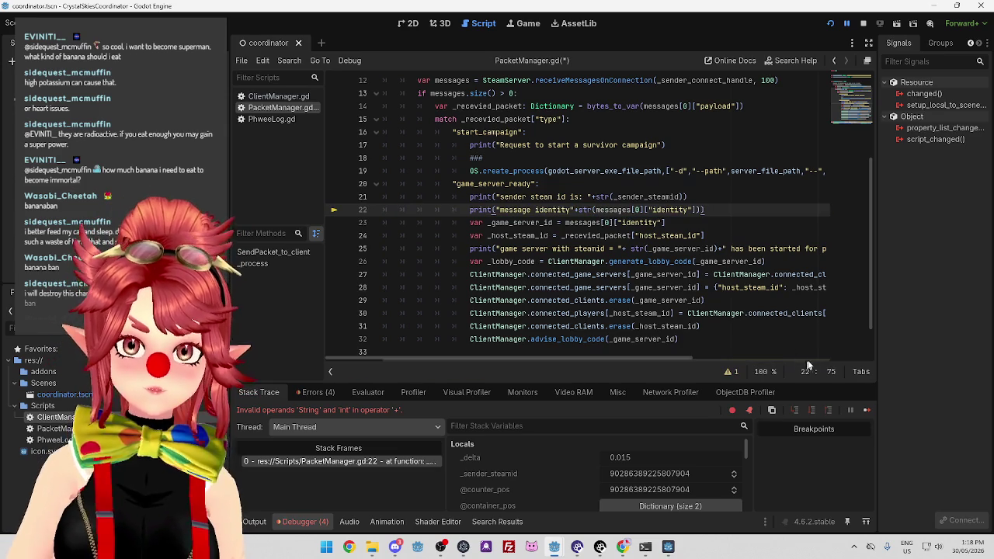
Resume the paused coordinator, check the sender steam id in the output, then stop it with F8.
{"action": "left_click", "coordinate": [867, 410]}
{"action": "left_click", "coordinate": [254, 522]}
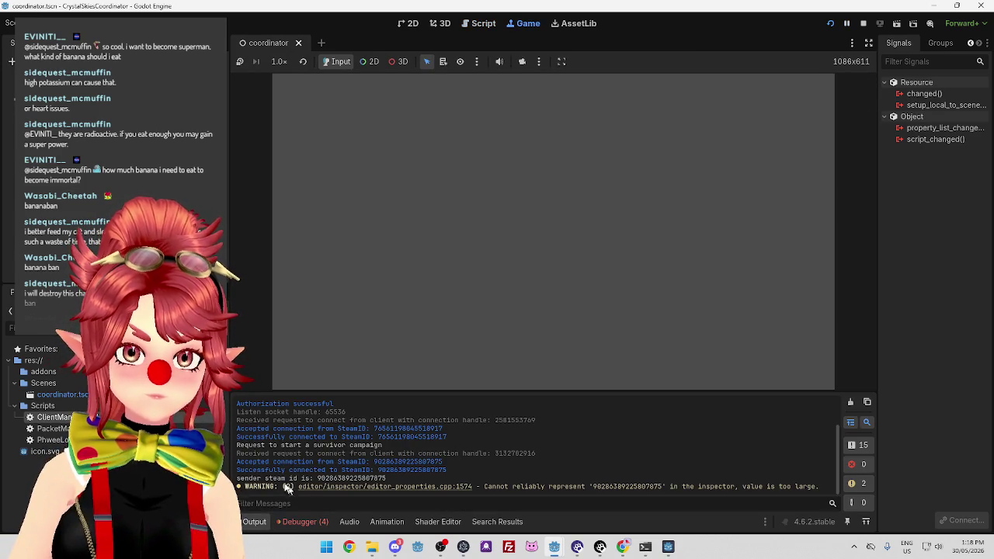
{"action": "left_click_drag", "start_coordinate": [318, 477], "coordinate": [352, 478]}
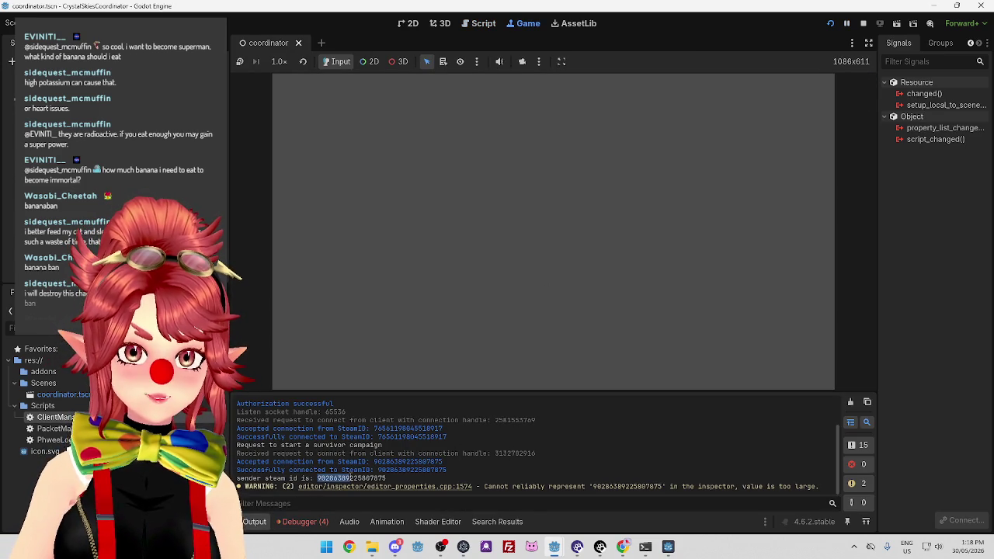
{"action": "key", "text": "F8"}
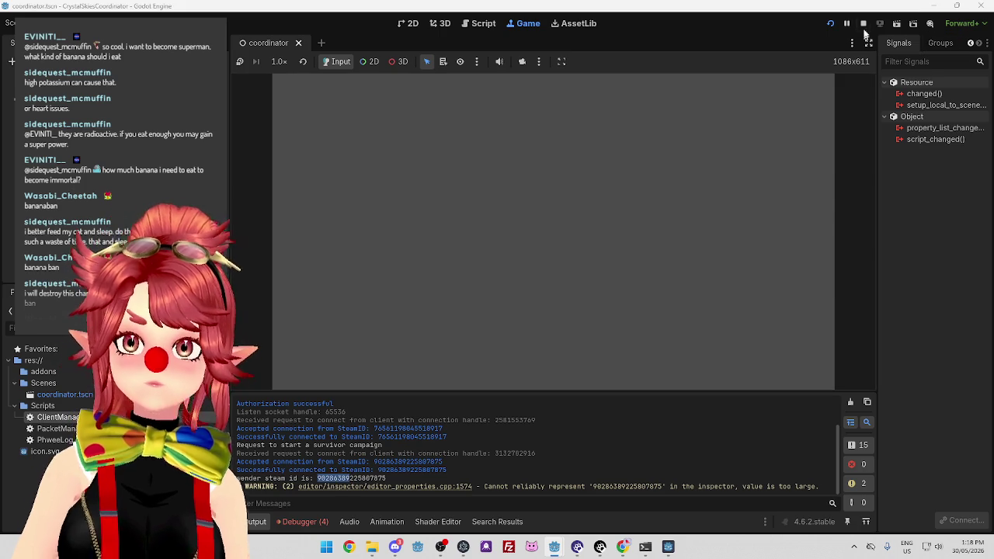
Stop the CrystalSkies client game, relaunch the coordinator with F5, and return to the client editor.
{"action": "mouse_move", "coordinate": [555, 548]}
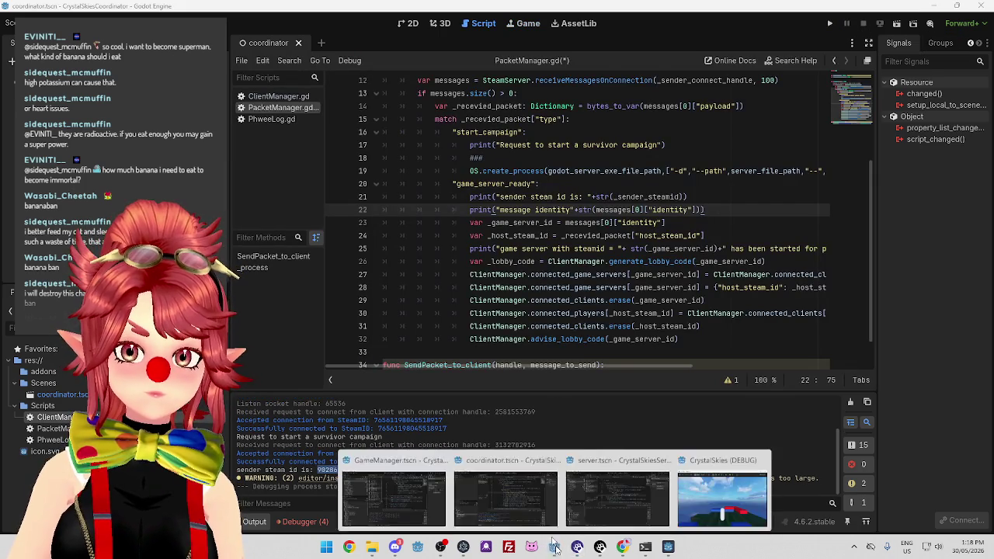
{"action": "left_click", "coordinate": [399, 489]}
{"action": "key", "text": "F8"}
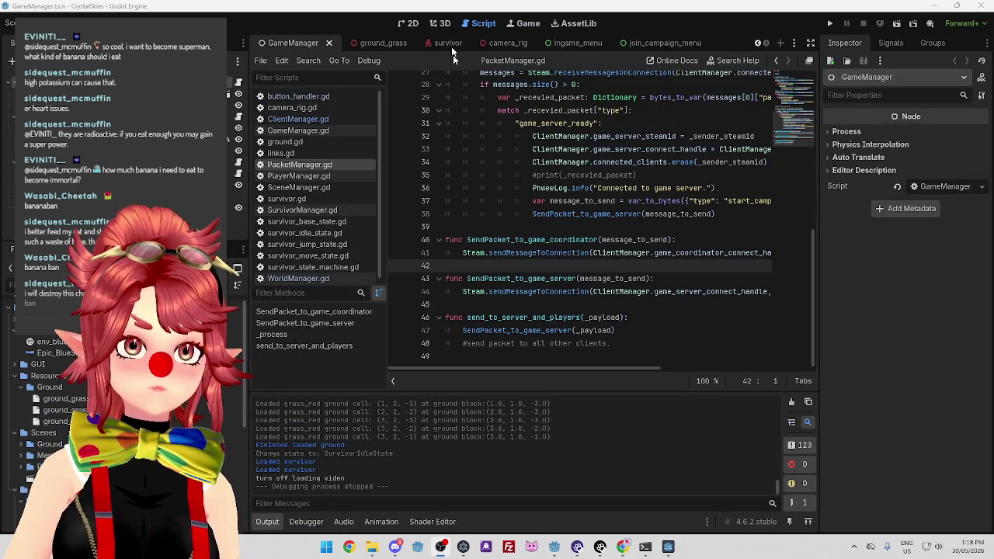
{"action": "mouse_move", "coordinate": [554, 547]}
{"action": "left_click", "coordinate": [555, 489]}
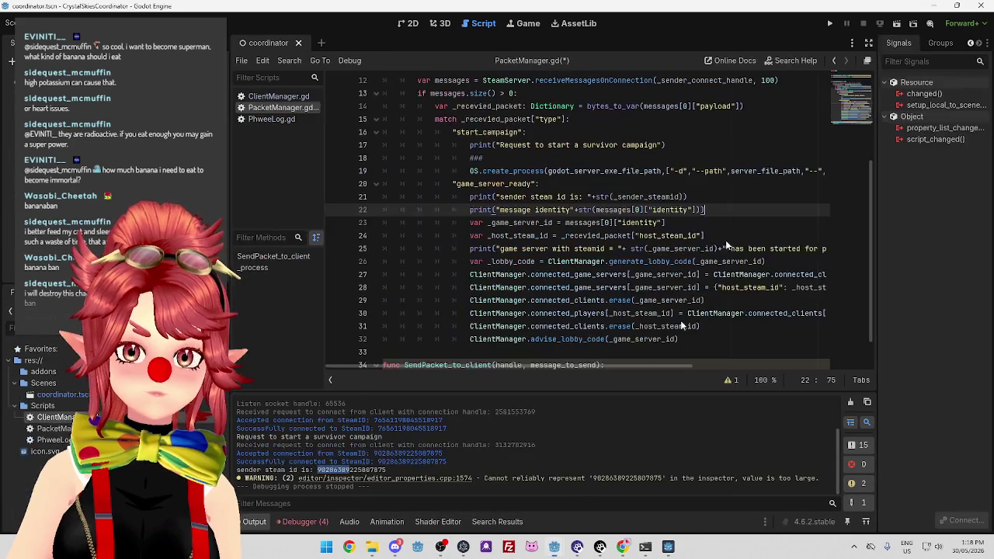
{"action": "key", "text": "F5"}
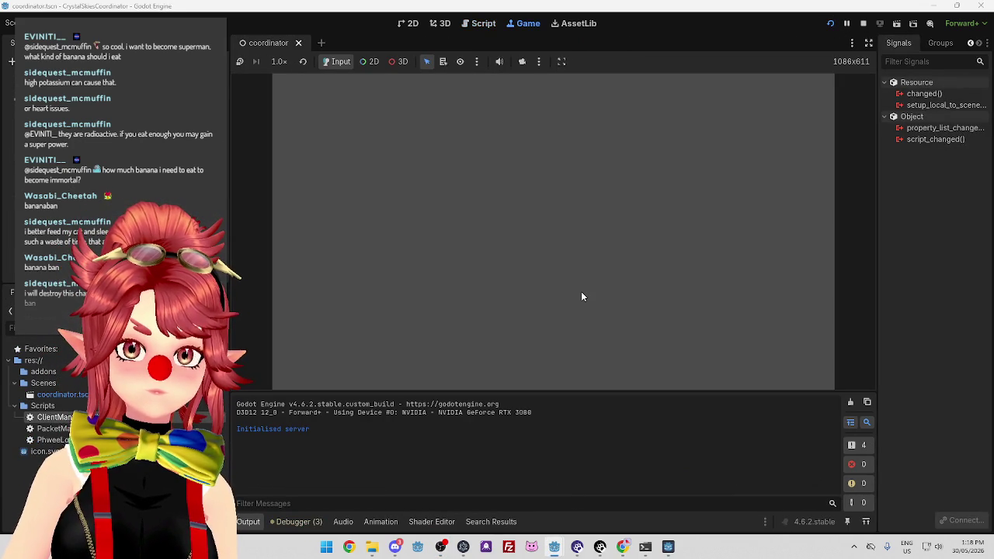
{"action": "mouse_move", "coordinate": [555, 547]}
{"action": "left_click", "coordinate": [451, 504]}
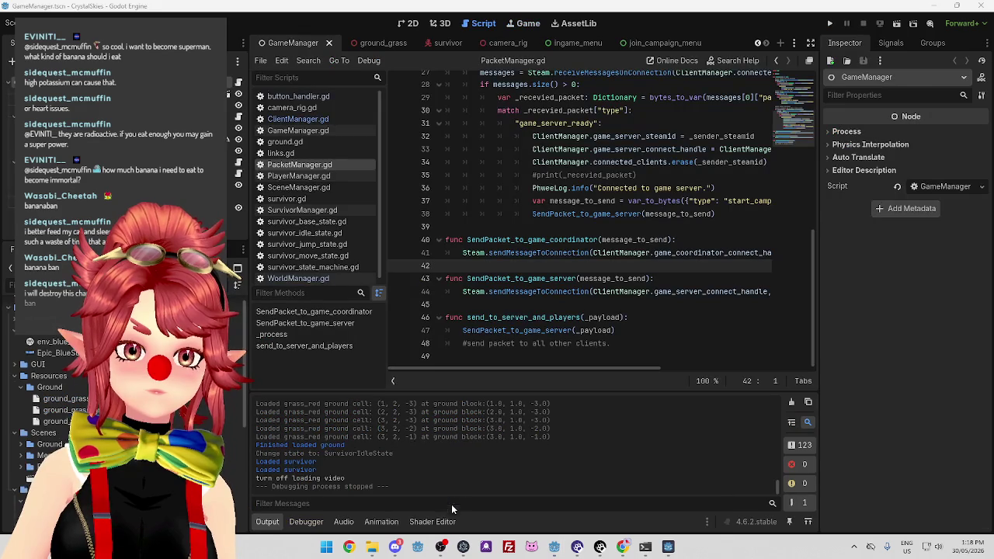
{"action": "left_click", "coordinate": [831, 25]}
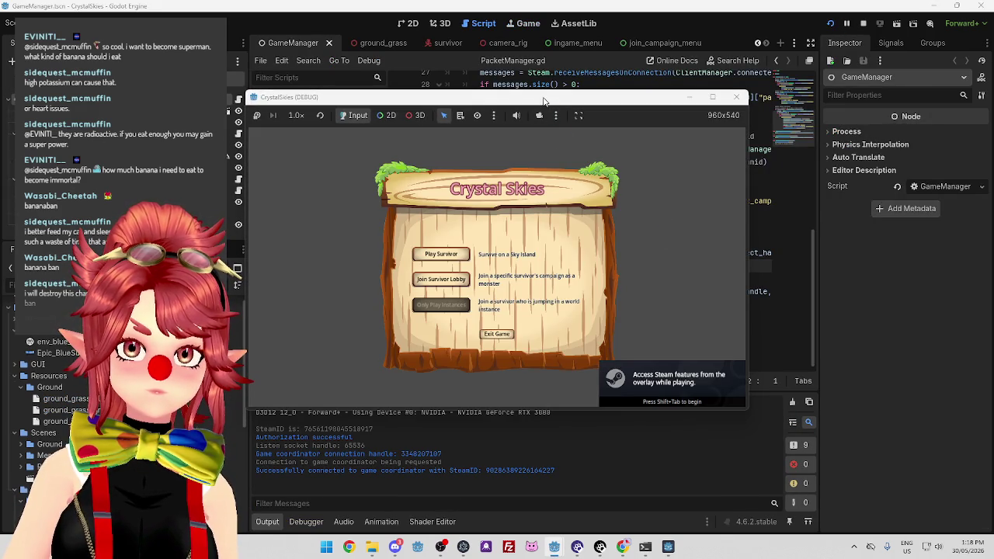
{"action": "left_click", "coordinate": [461, 259]}
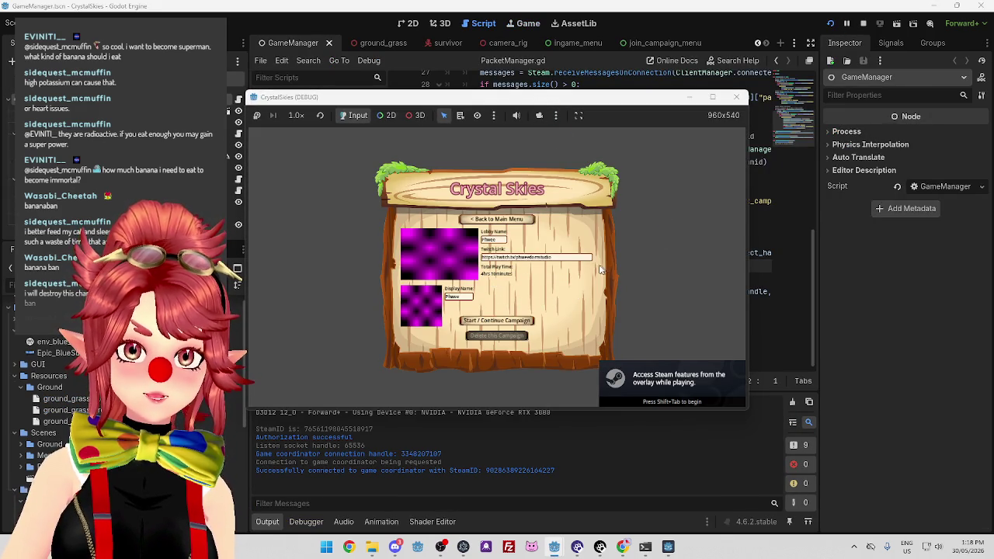
{"action": "left_click", "coordinate": [518, 325]}
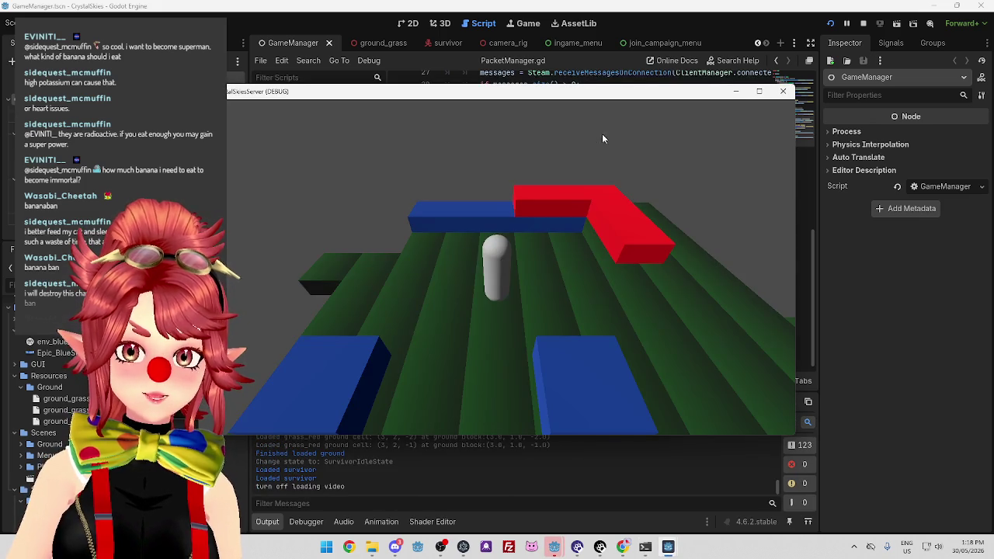
{"action": "key", "text": "alt+Tab"}
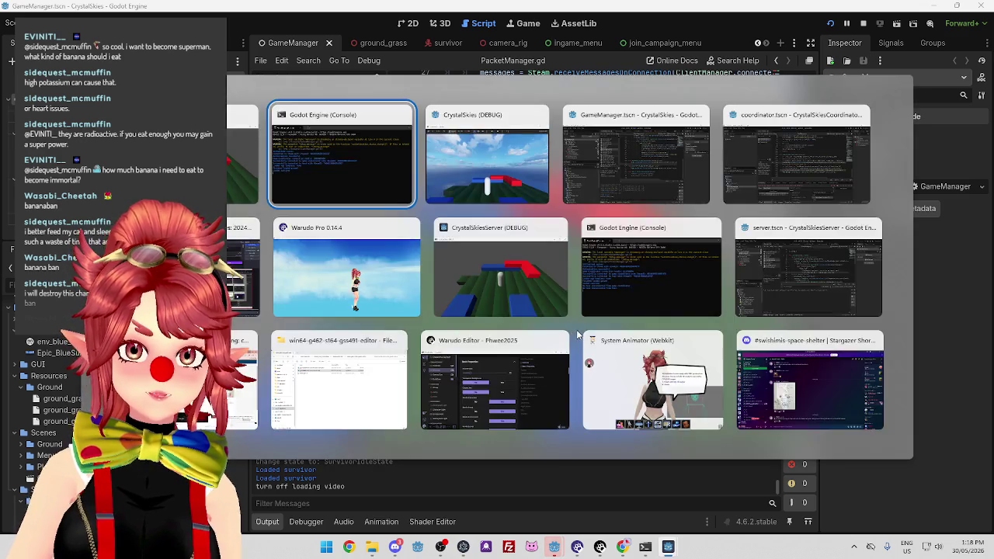
{"action": "mouse_move", "coordinate": [559, 548]}
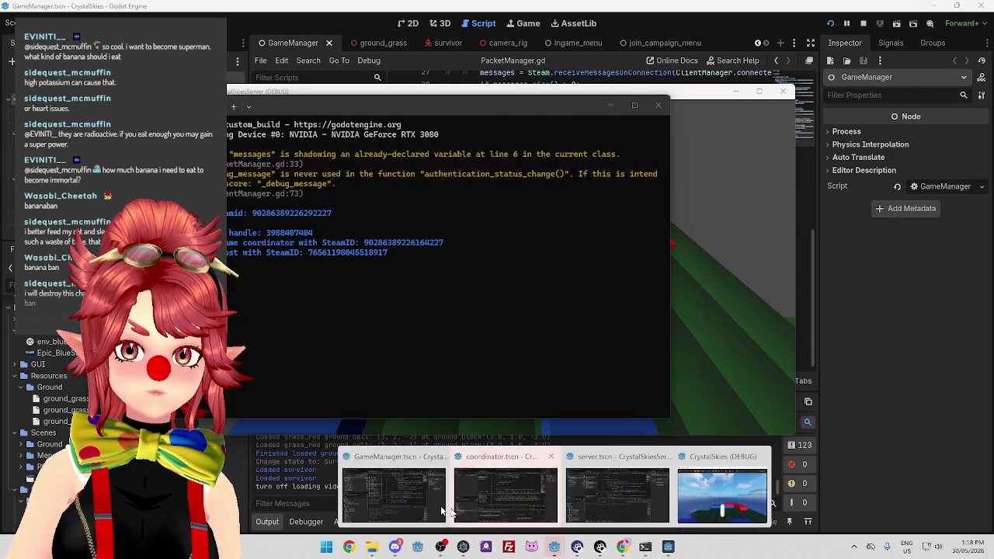
{"action": "left_click", "coordinate": [403, 507]}
{"action": "scroll", "coordinate": [369, 489], "scroll_direction": "up", "scroll_amount": 10}
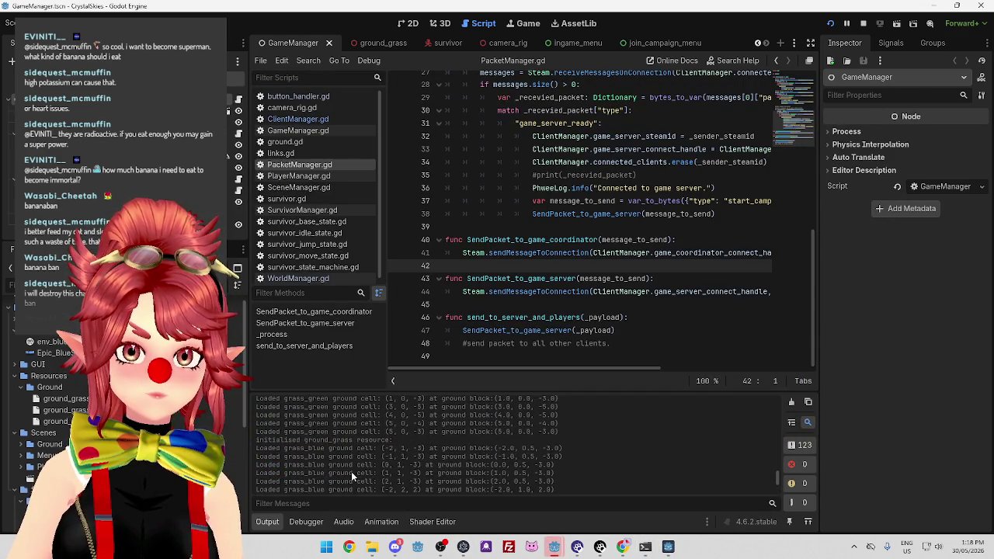
{"action": "scroll", "coordinate": [357, 470], "scroll_direction": "up", "scroll_amount": 5}
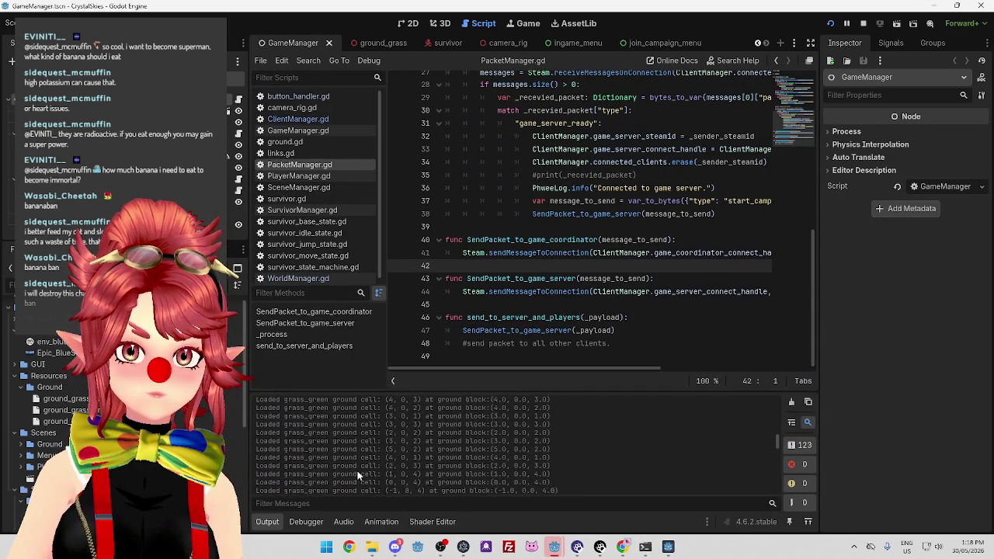
{"action": "scroll", "coordinate": [357, 469], "scroll_direction": "up", "scroll_amount": 10}
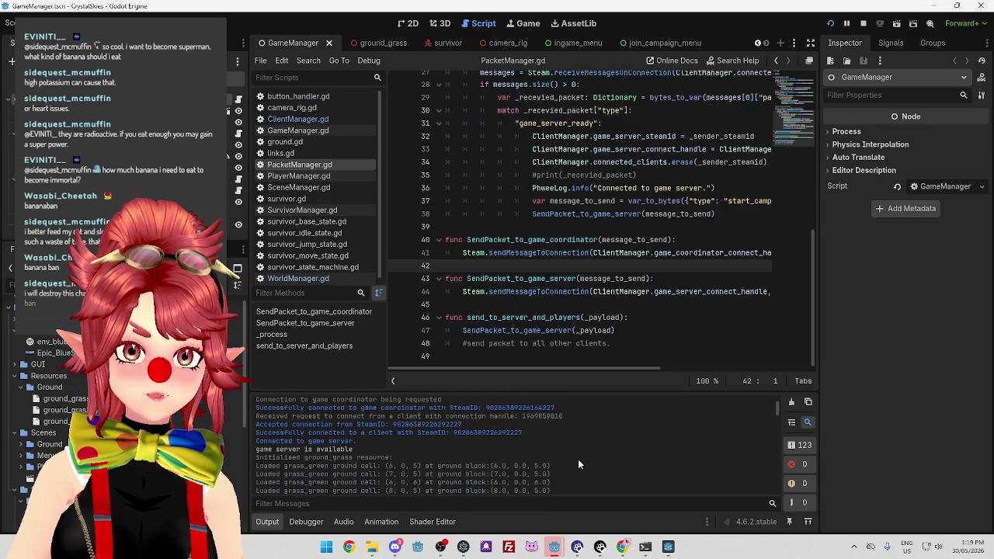
{"action": "left_click_drag", "start_coordinate": [777, 409], "coordinate": [772, 505]}
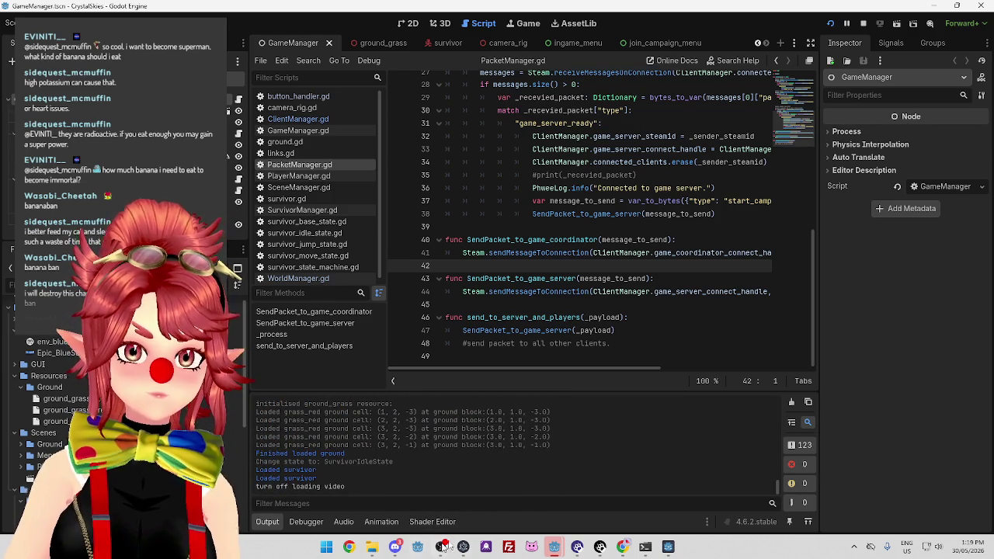
In the coordinator's enlarged debugger, expand connected_game_servers and its game server entry to inspect the keys.
{"action": "mouse_move", "coordinate": [554, 547]}
{"action": "left_click", "coordinate": [543, 489]}
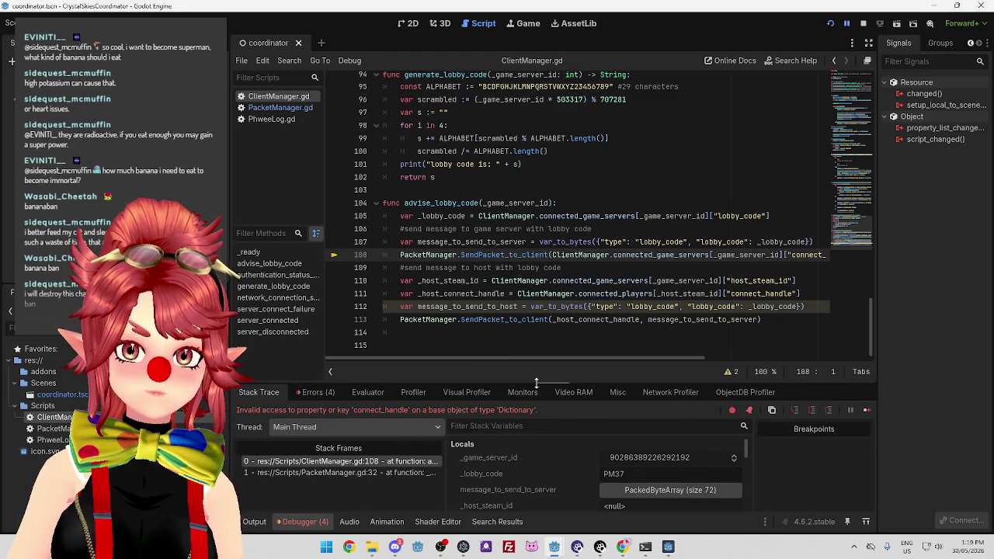
{"action": "left_click_drag", "start_coordinate": [535, 385], "coordinate": [544, 313]}
{"action": "scroll", "coordinate": [568, 440], "scroll_direction": "down", "scroll_amount": 3}
{"action": "left_click", "coordinate": [670, 482]}
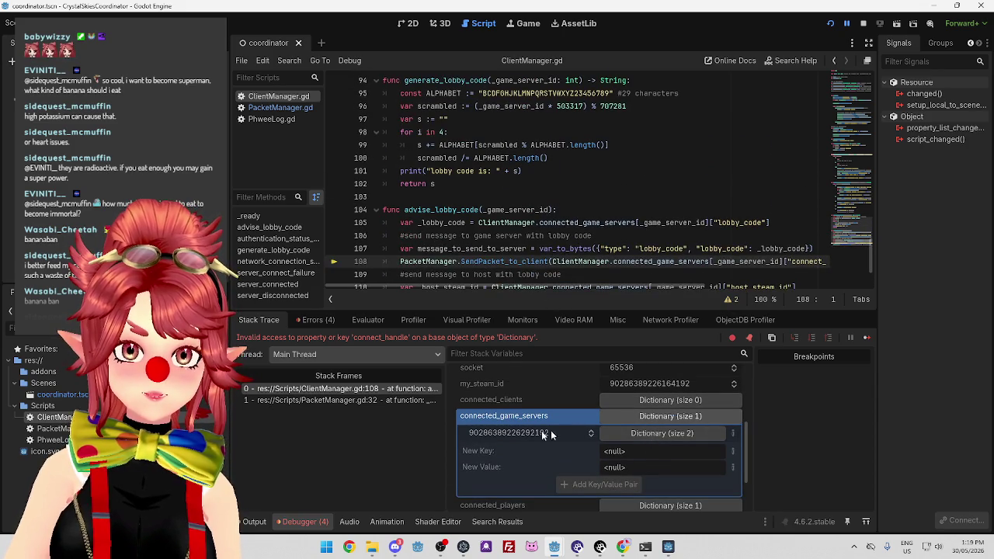
{"action": "left_click", "coordinate": [634, 438]}
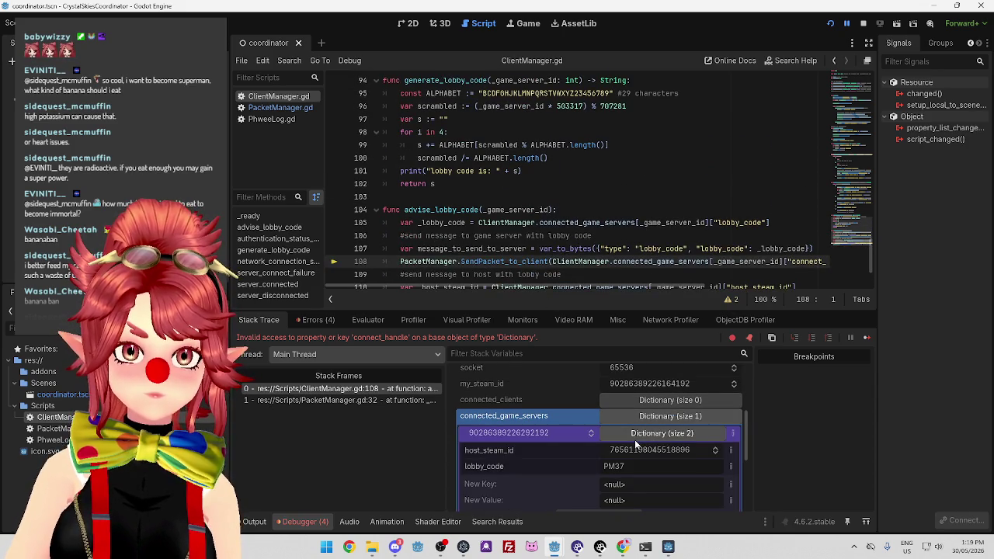
{"action": "scroll", "coordinate": [574, 458], "scroll_direction": "down", "scroll_amount": 1}
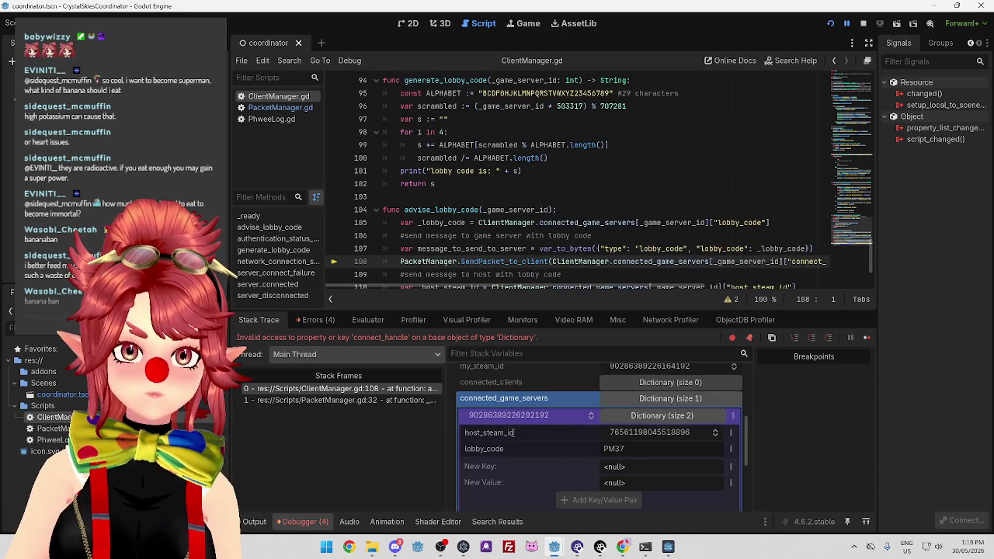
{"action": "left_click", "coordinate": [656, 401]}
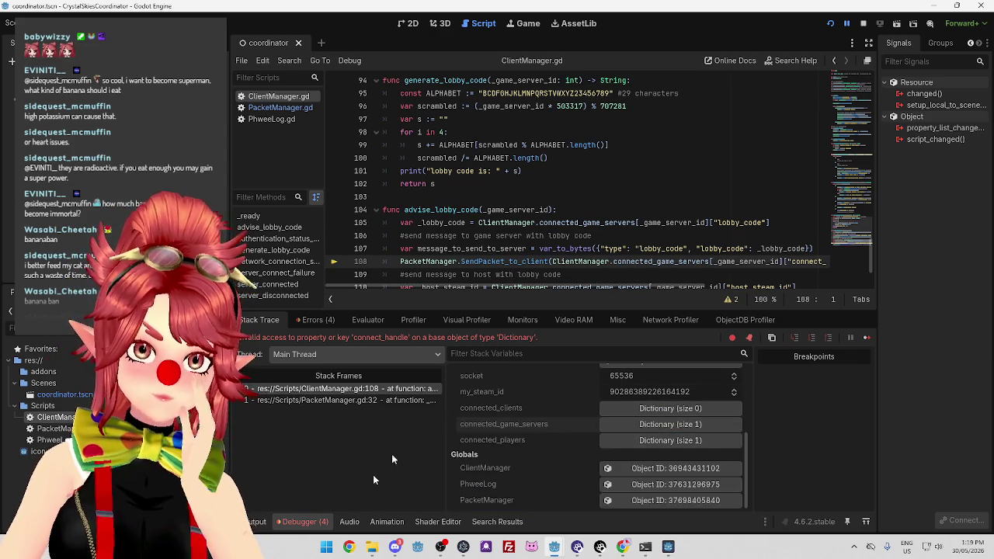
Check the sender steam id in the Output log and open PacketManager.gd.
{"action": "left_click", "coordinate": [252, 522]}
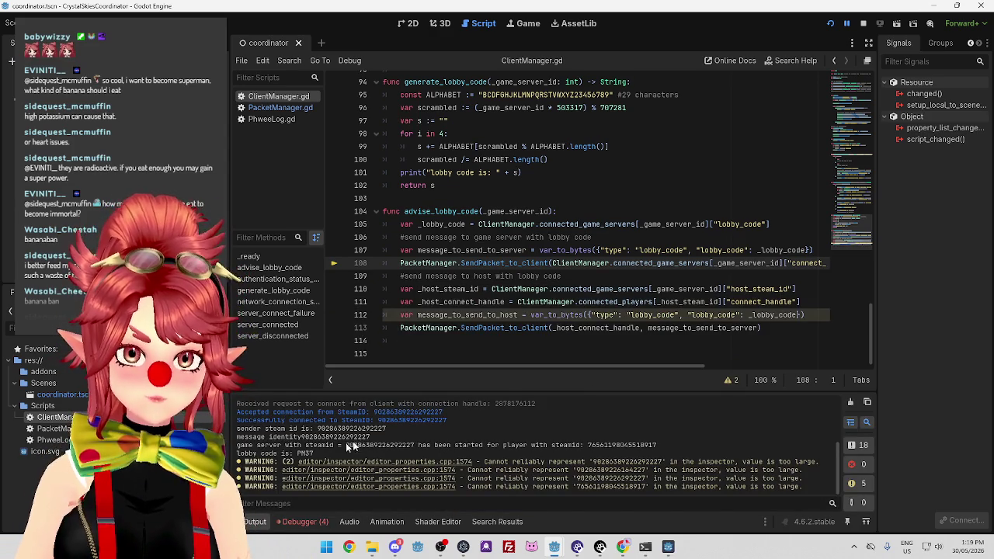
{"action": "mouse_move", "coordinate": [258, 428]}
{"action": "left_mouse_down"}
{"action": "mouse_move", "coordinate": [351, 428]}
{"action": "mouse_move", "coordinate": [351, 436]}
{"action": "left_mouse_up"}
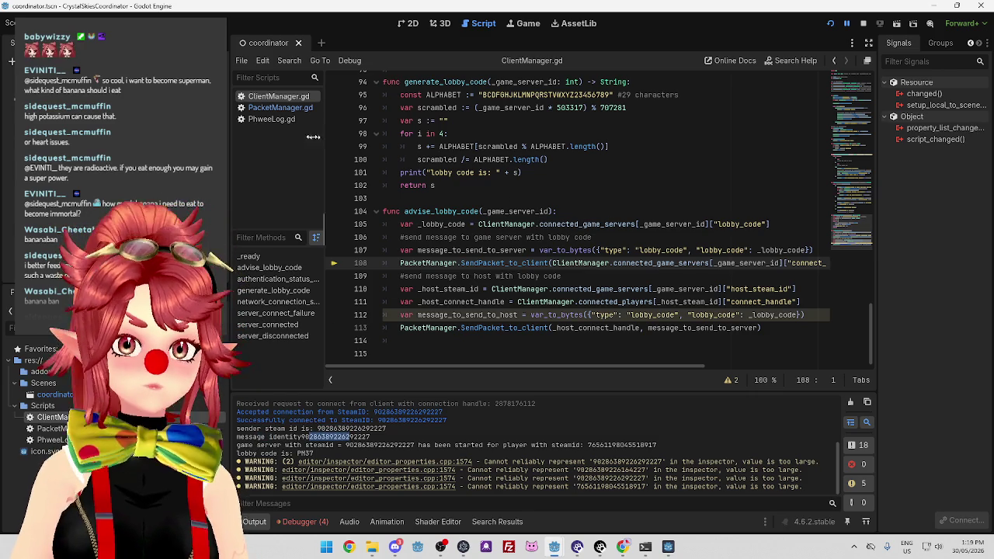
{"action": "left_click", "coordinate": [281, 108]}
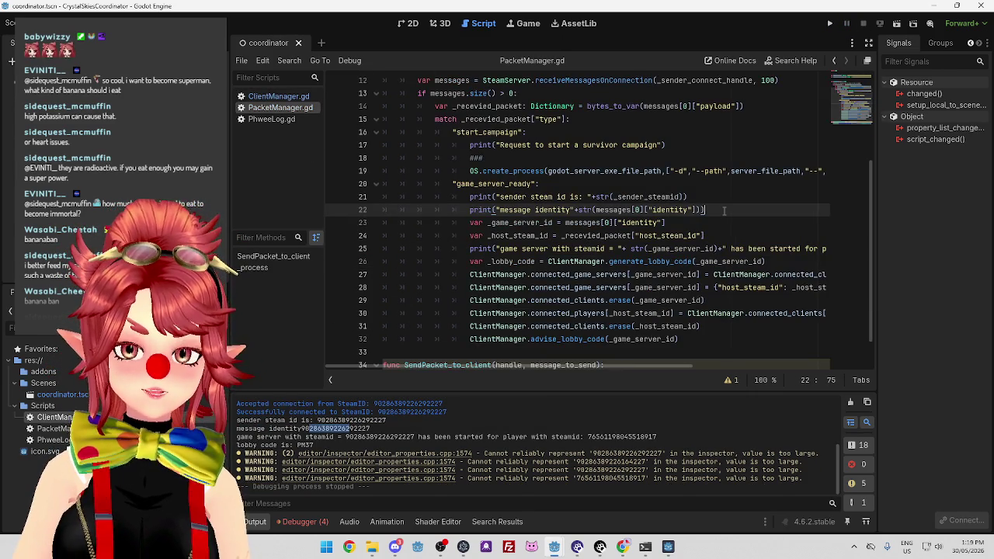
Remove both debug prints and set _game_server_id = _sender_steamid in PacketManager.gd.
{"action": "scroll", "coordinate": [621, 233], "scroll_direction": "up", "scroll_amount": 1}
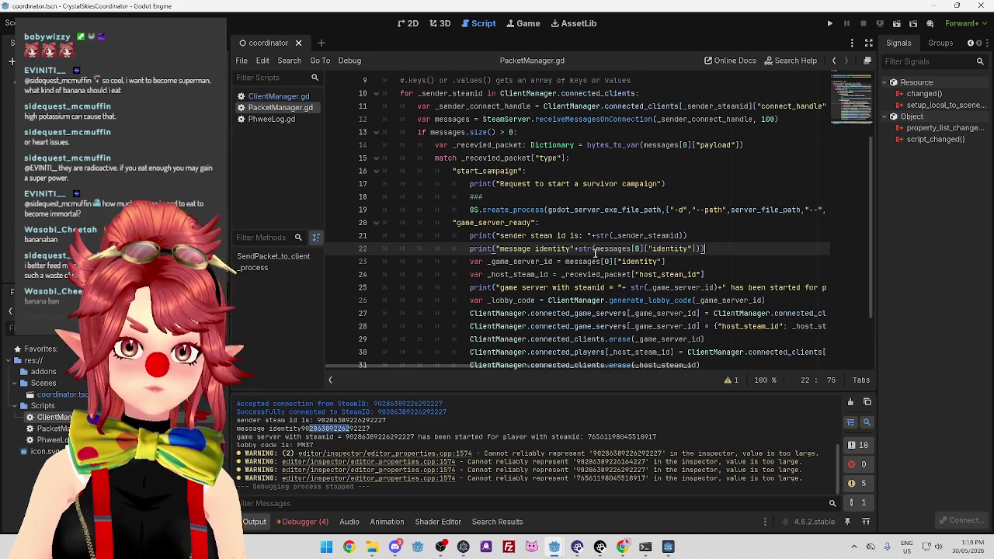
{"action": "left_click", "coordinate": [713, 249]}
{"action": "left_click_drag", "start_coordinate": [712, 249], "coordinate": [353, 249]}
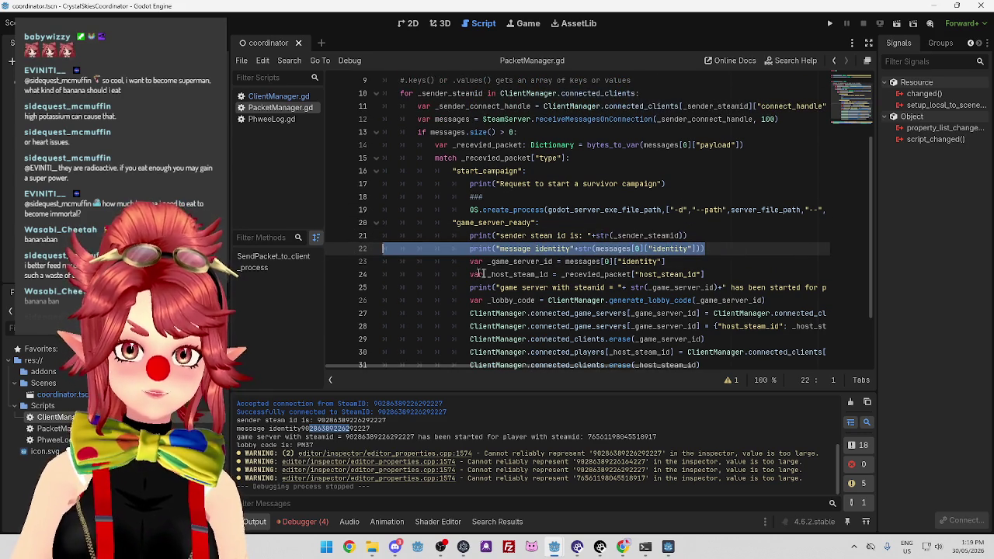
{"action": "key", "text": "BackSpace"}
{"action": "key", "text": "BackSpace"}
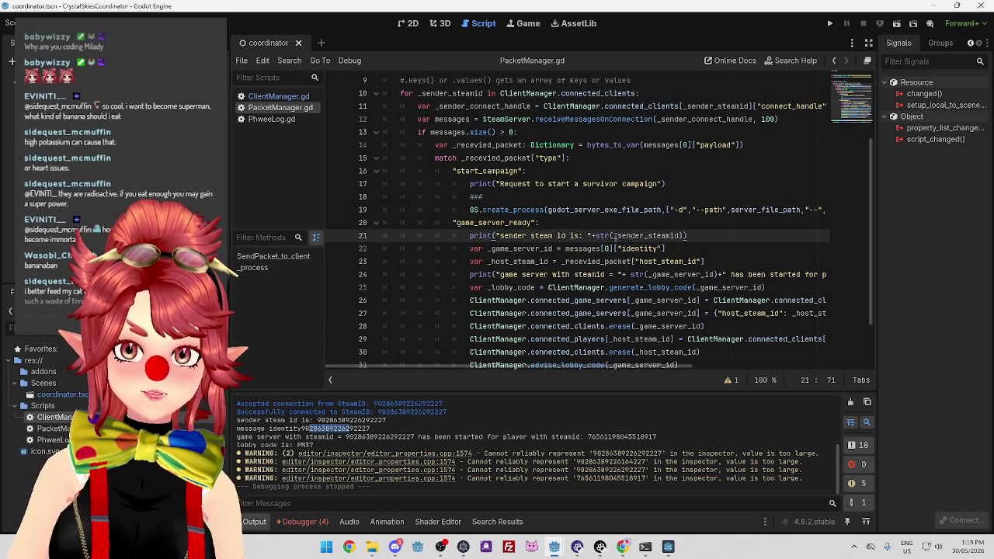
{"action": "double_click", "coordinate": [665, 235]}
{"action": "key", "text": "ctrl+c"}
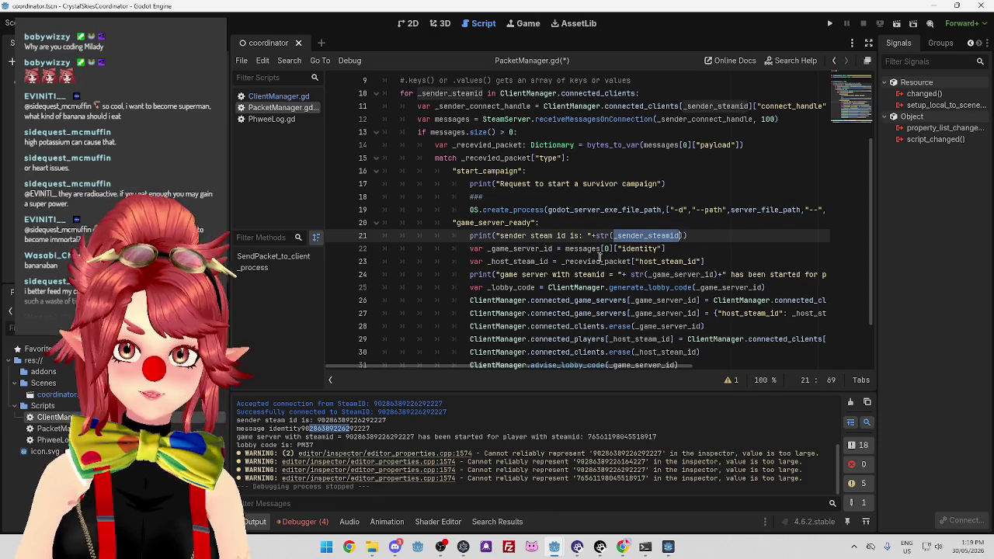
{"action": "mouse_move", "coordinate": [569, 248]}
{"action": "left_mouse_down"}
{"action": "mouse_move", "coordinate": [665, 248]}
{"action": "mouse_move", "coordinate": [570, 235]}
{"action": "left_mouse_up"}
{"action": "key", "text": "ctrl+v"}
{"action": "triple_click", "coordinate": [556, 236]}
{"action": "key", "text": "BackSpace"}
{"action": "key", "text": "BackSpace"}
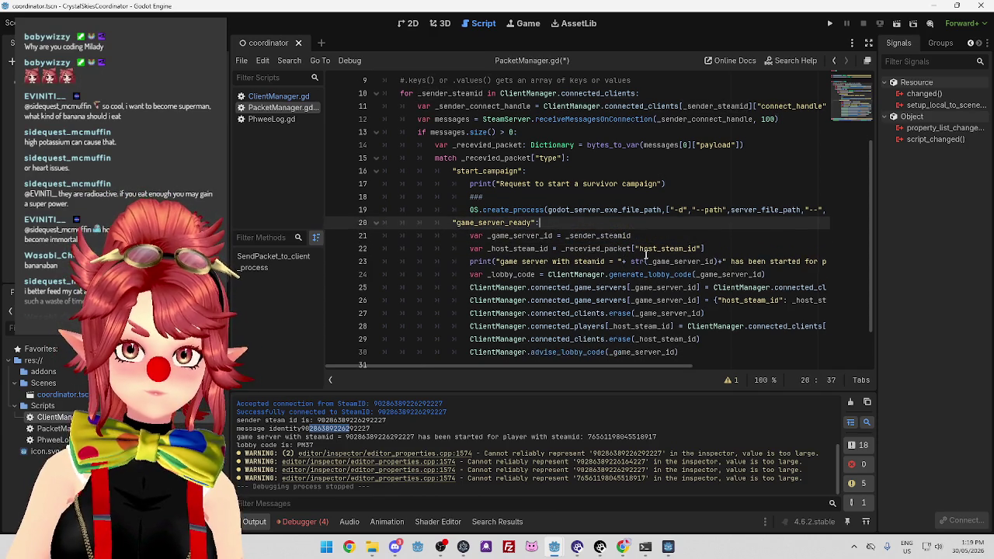
Review where _game_server_id and _sender_steamid are used in the script.
{"action": "double_click", "coordinate": [638, 286]}
{"action": "scroll", "coordinate": [638, 283], "scroll_direction": "down", "scroll_amount": 1}
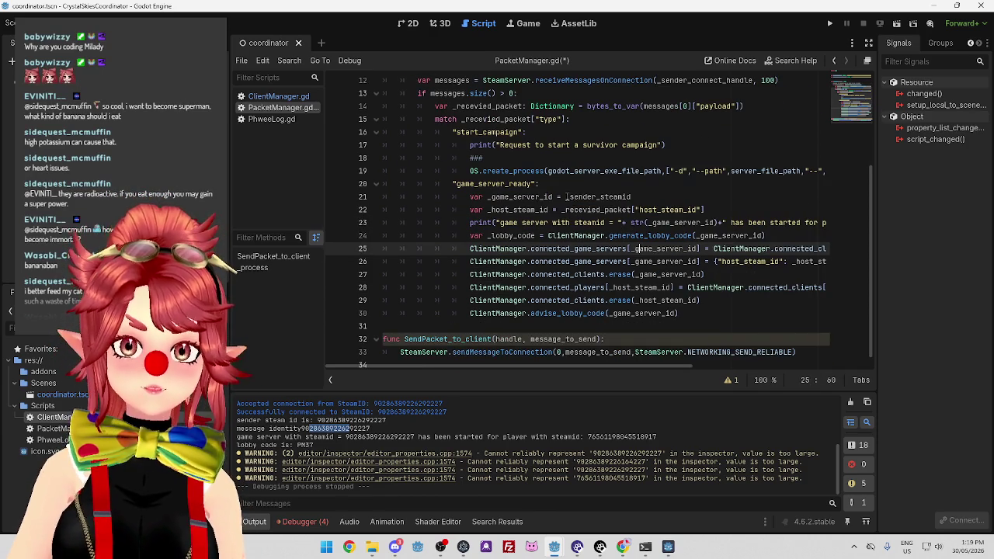
{"action": "left_click_drag", "start_coordinate": [567, 197], "coordinate": [645, 197]}
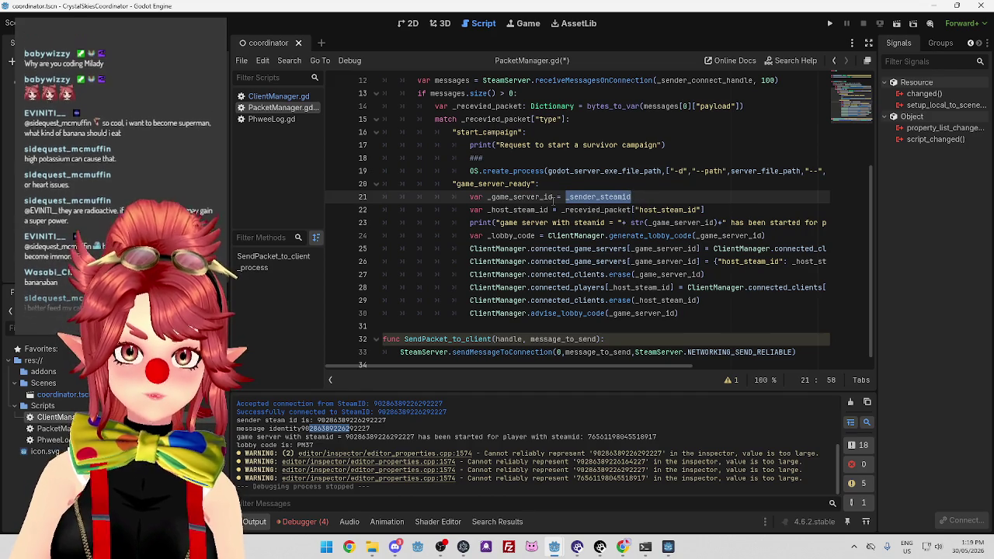
{"action": "mouse_move", "coordinate": [573, 366]}
{"action": "left_mouse_down"}
{"action": "mouse_move", "coordinate": [663, 379]}
{"action": "mouse_move", "coordinate": [586, 361]}
{"action": "left_mouse_up"}
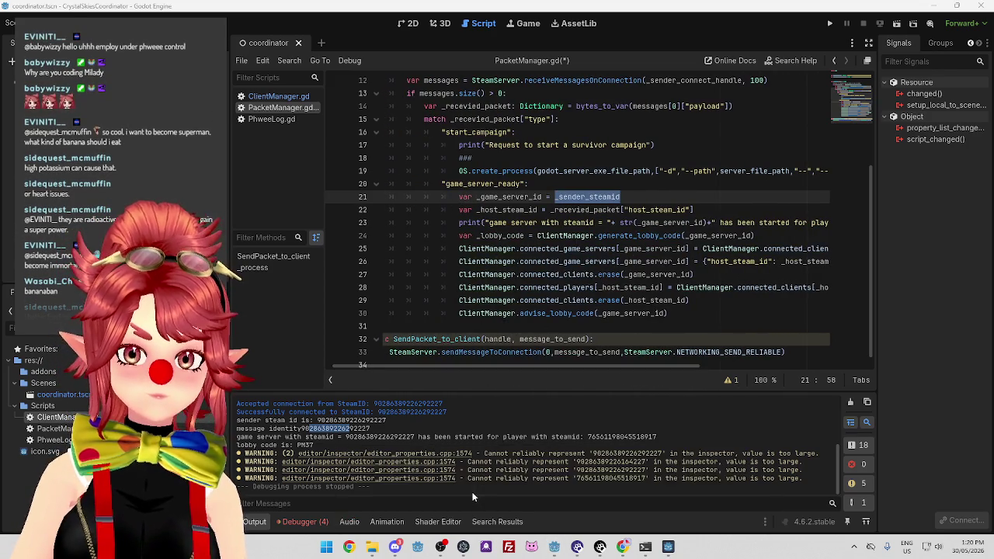
Stop the game project's run and start the coordinator project.
{"action": "mouse_move", "coordinate": [554, 547]}
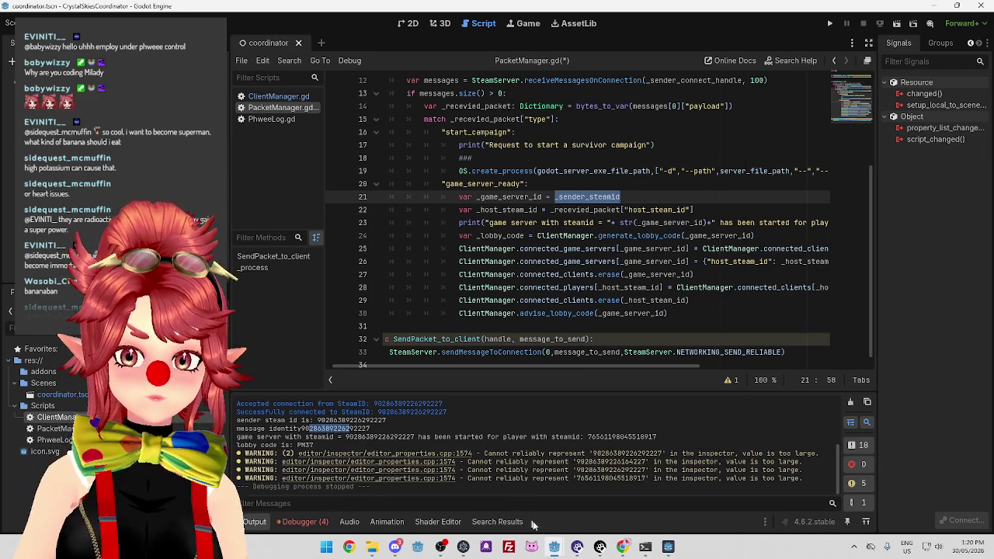
{"action": "left_click", "coordinate": [433, 507]}
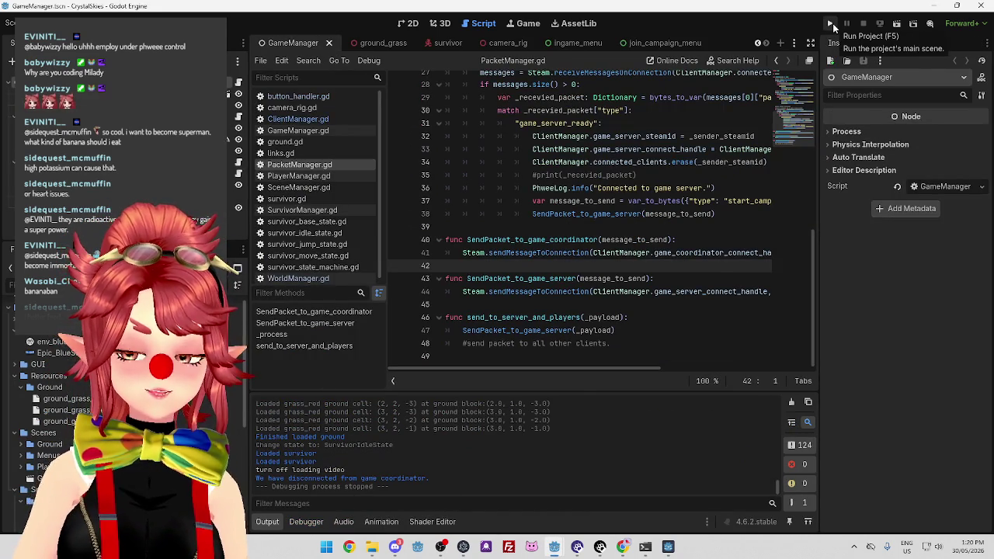
{"action": "left_click", "coordinate": [830, 25]}
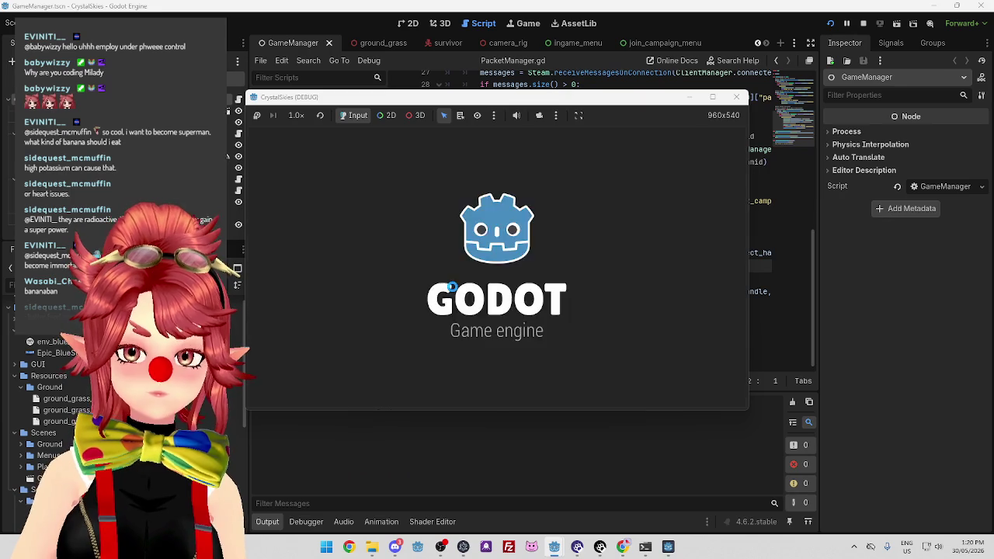
{"action": "left_click", "coordinate": [737, 98]}
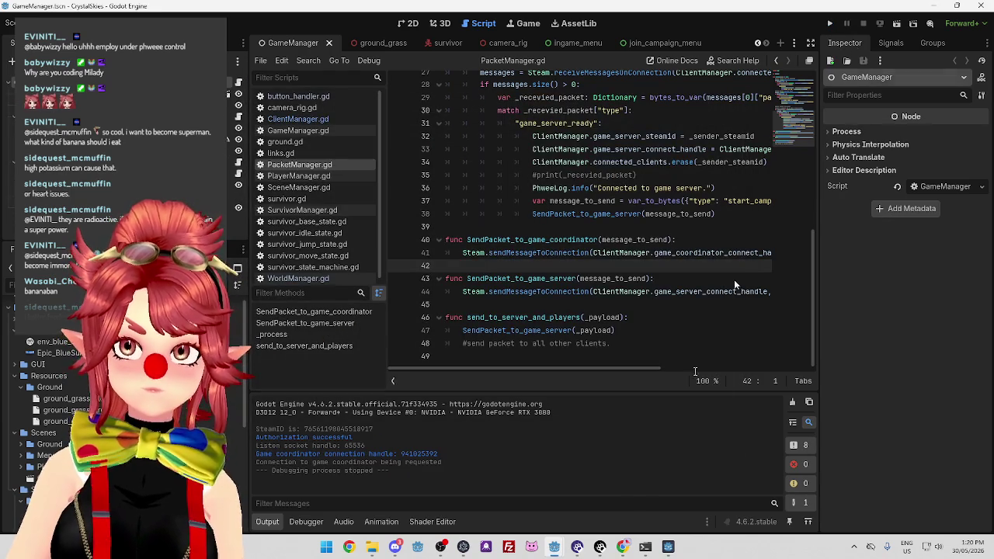
{"action": "mouse_move", "coordinate": [554, 546]}
{"action": "left_click", "coordinate": [660, 489]}
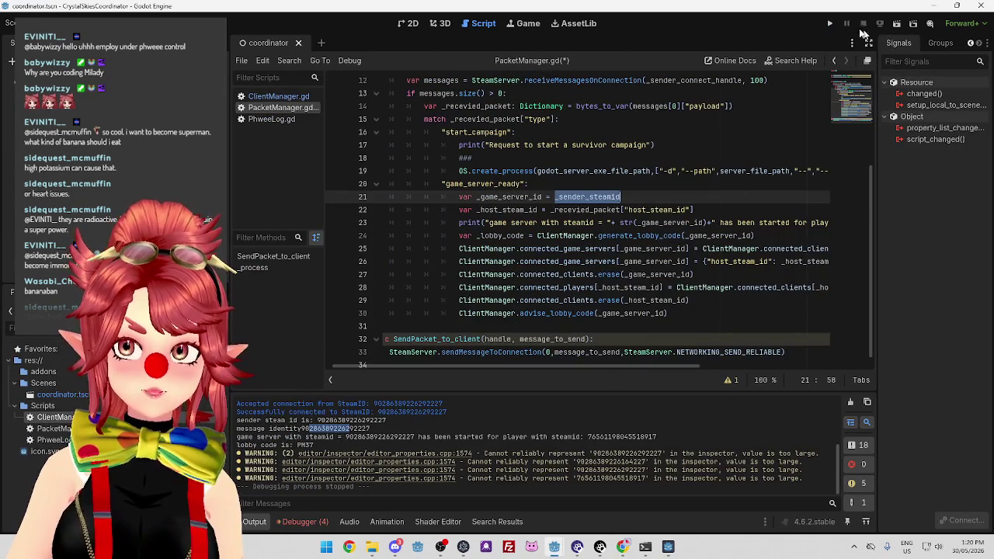
{"action": "left_click", "coordinate": [829, 23]}
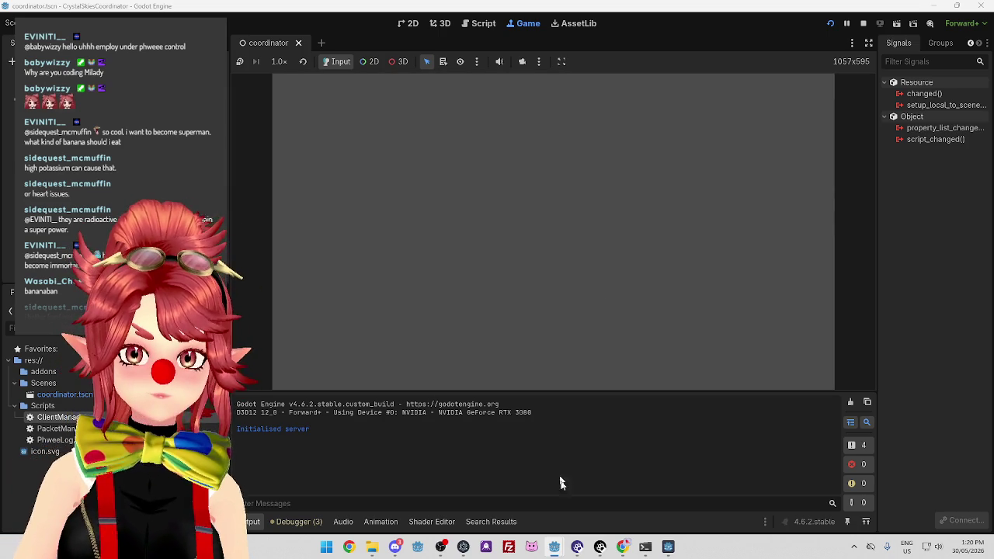
Run the game, choose Play Survivor and Start Campaign, then return to the coordinator editor.
{"action": "mouse_move", "coordinate": [555, 550]}
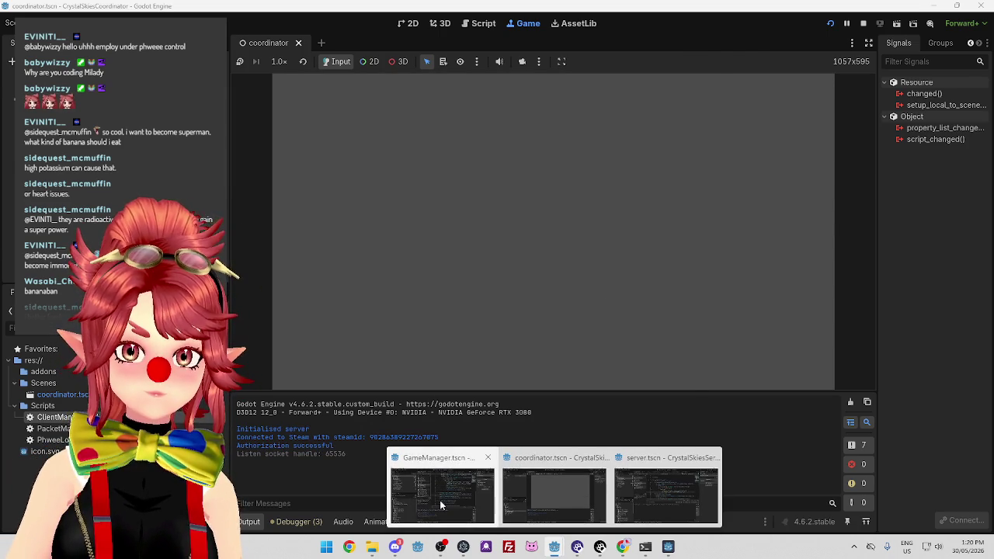
{"action": "left_click", "coordinate": [442, 487]}
{"action": "left_click", "coordinate": [829, 23]}
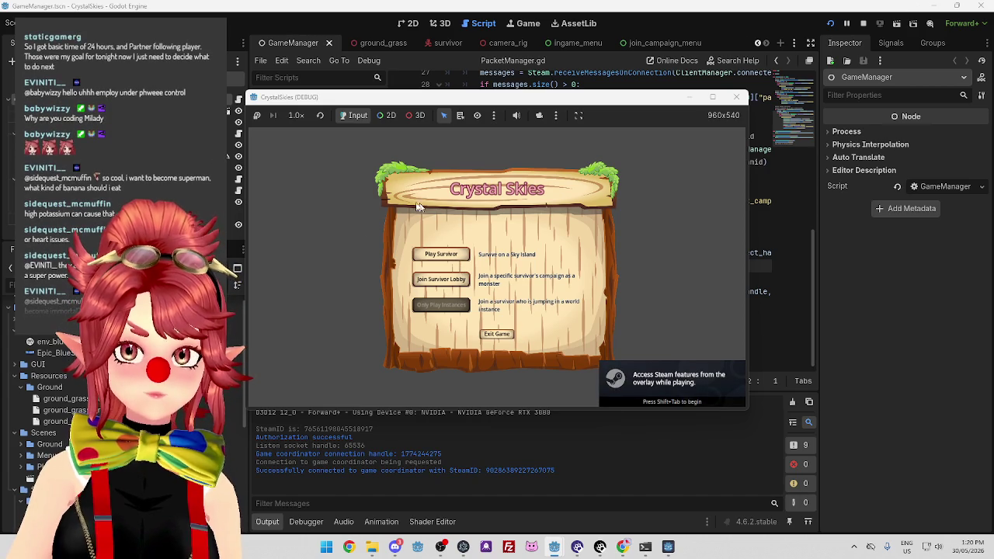
{"action": "left_click", "coordinate": [445, 257]}
{"action": "left_click", "coordinate": [494, 321]}
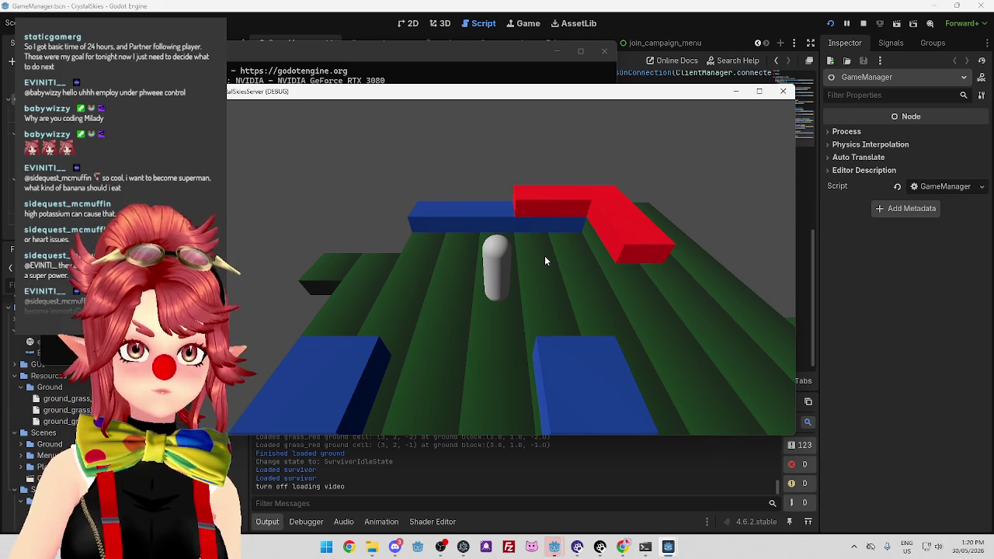
{"action": "key", "text": "alt+Tab"}
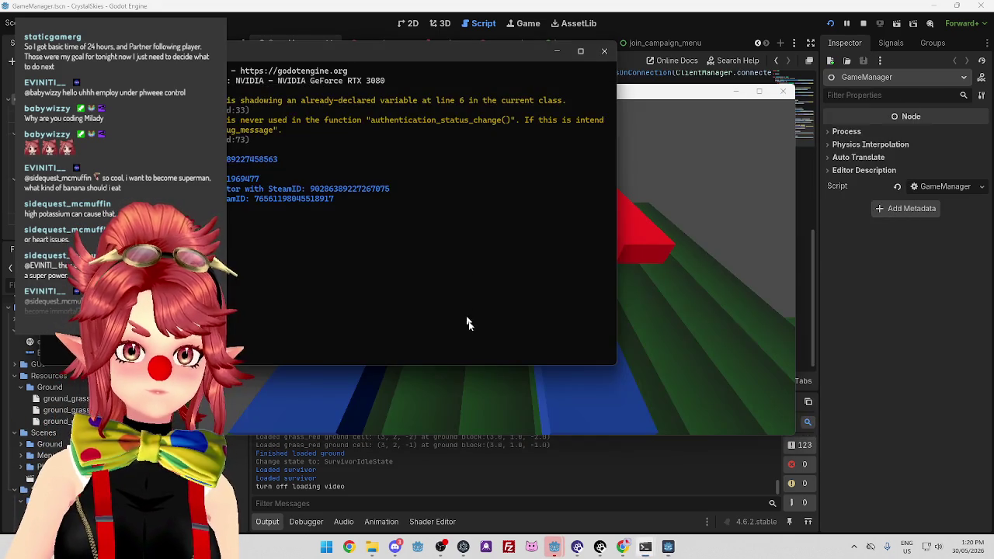
{"action": "mouse_move", "coordinate": [553, 547]}
{"action": "left_click", "coordinate": [548, 497]}
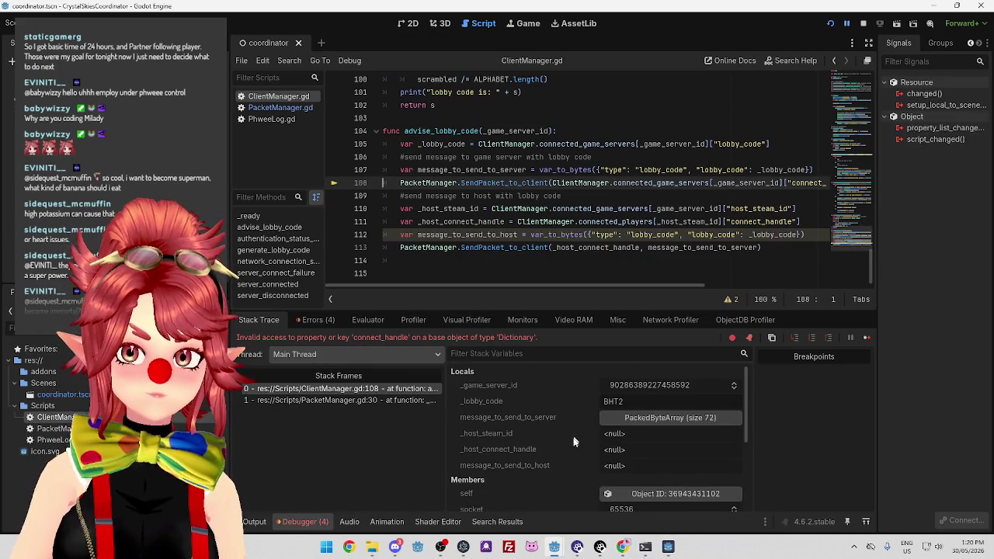
Expand connected_game_servers and its game server entry in the debugger's Stack Variables.
{"action": "scroll", "coordinate": [557, 442], "scroll_direction": "down", "scroll_amount": 3}
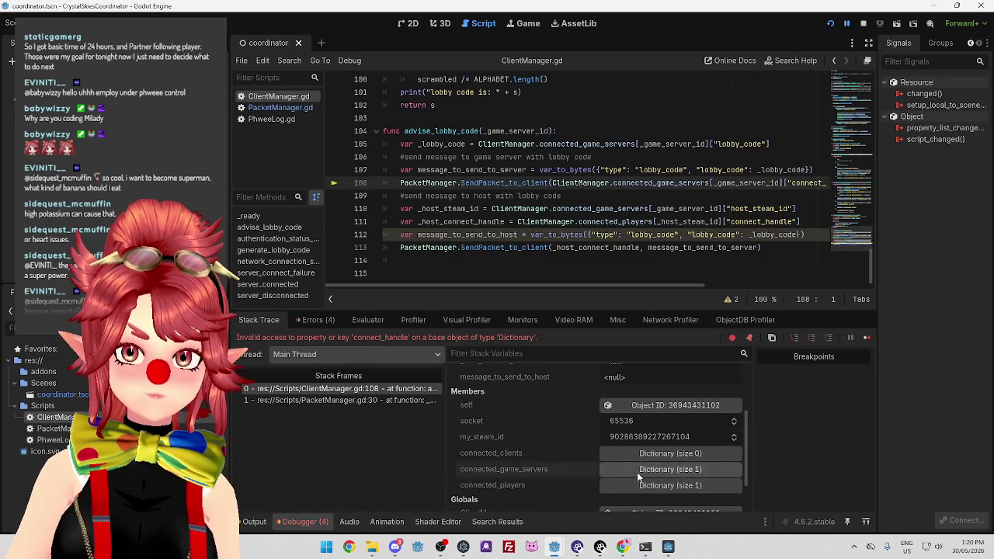
{"action": "left_click", "coordinate": [670, 469]}
{"action": "left_click", "coordinate": [660, 457]}
{"action": "scroll", "coordinate": [536, 423], "scroll_direction": "down", "scroll_amount": 1}
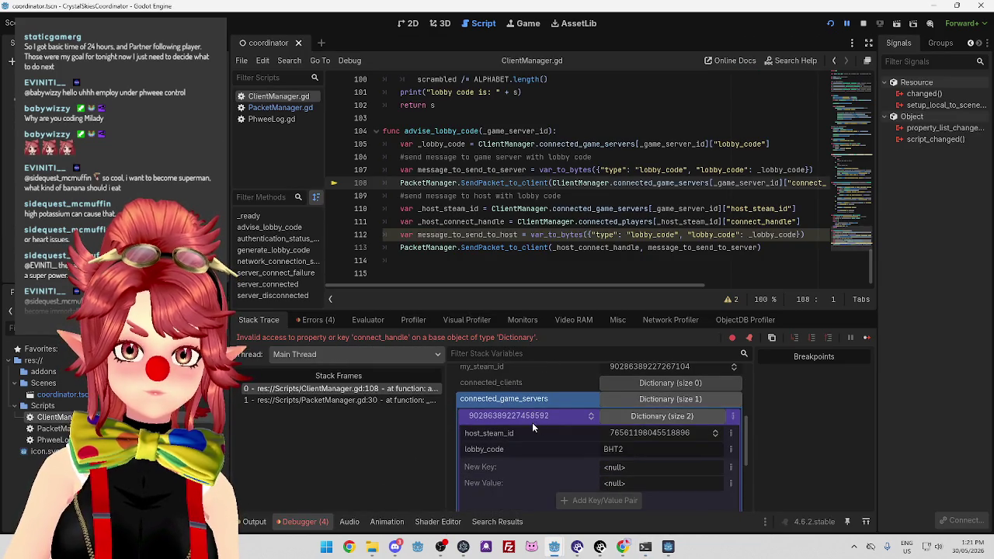
{"action": "scroll", "coordinate": [564, 440], "scroll_direction": "up", "scroll_amount": 1}
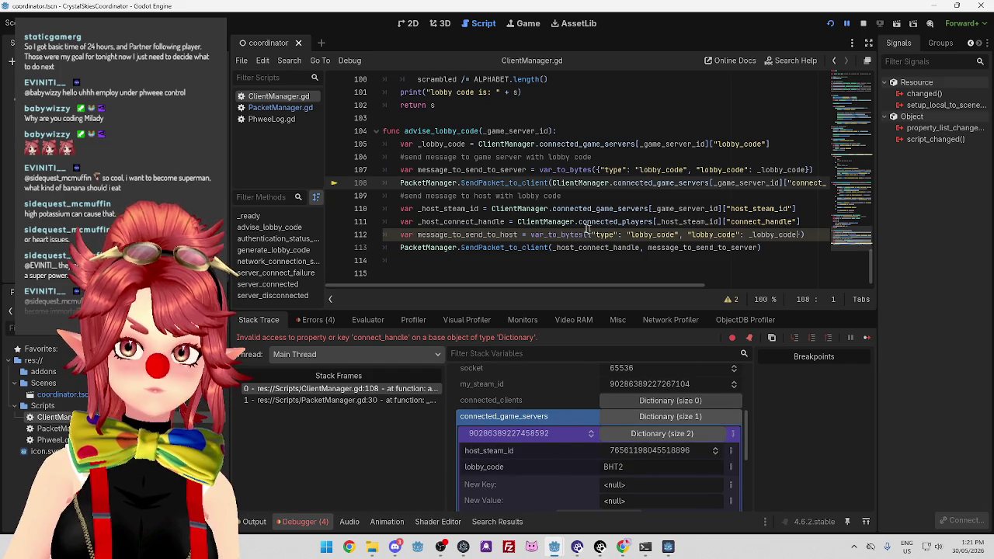
Read through the Output log, then switch to the PacketManager.gd script.
{"action": "left_click", "coordinate": [256, 521]}
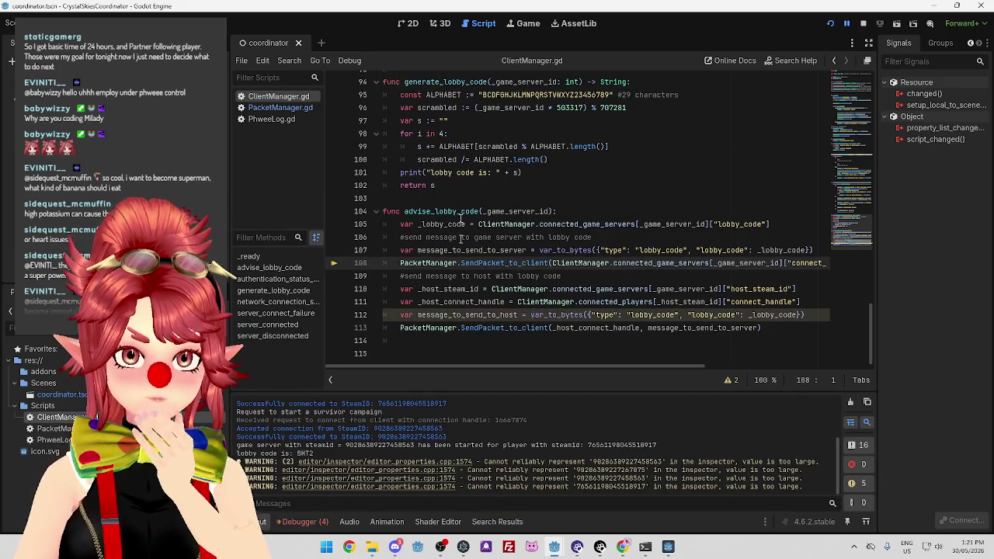
{"action": "mouse_move", "coordinate": [513, 210]}
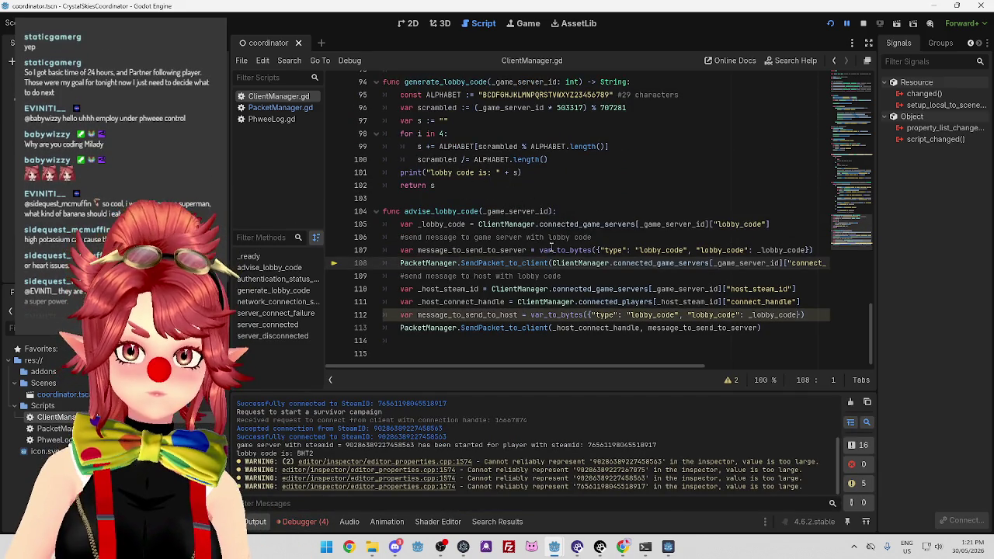
{"action": "scroll", "coordinate": [471, 188], "scroll_direction": "up", "scroll_amount": 3}
{"action": "scroll", "coordinate": [472, 188], "scroll_direction": "up", "scroll_amount": 6}
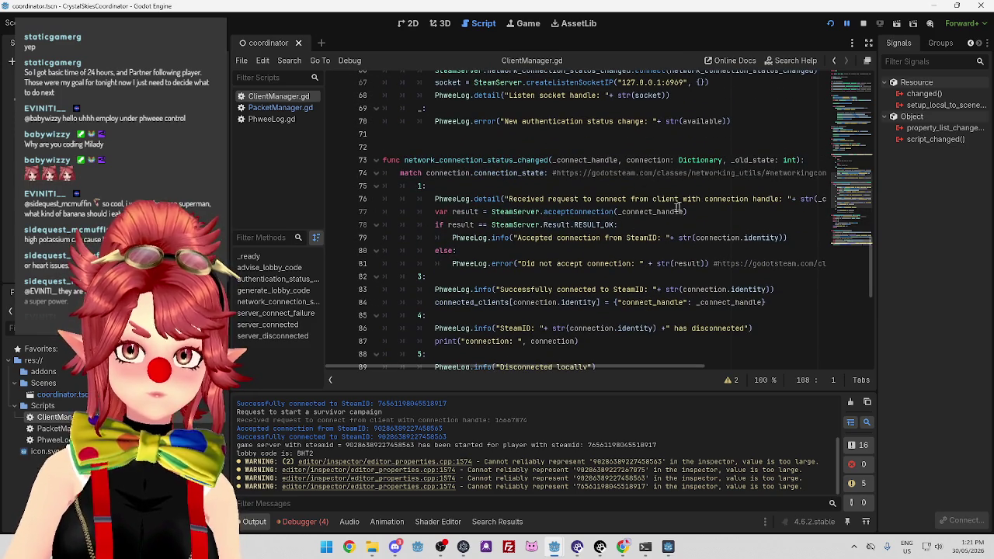
{"action": "scroll", "coordinate": [695, 225], "scroll_direction": "down", "scroll_amount": 1}
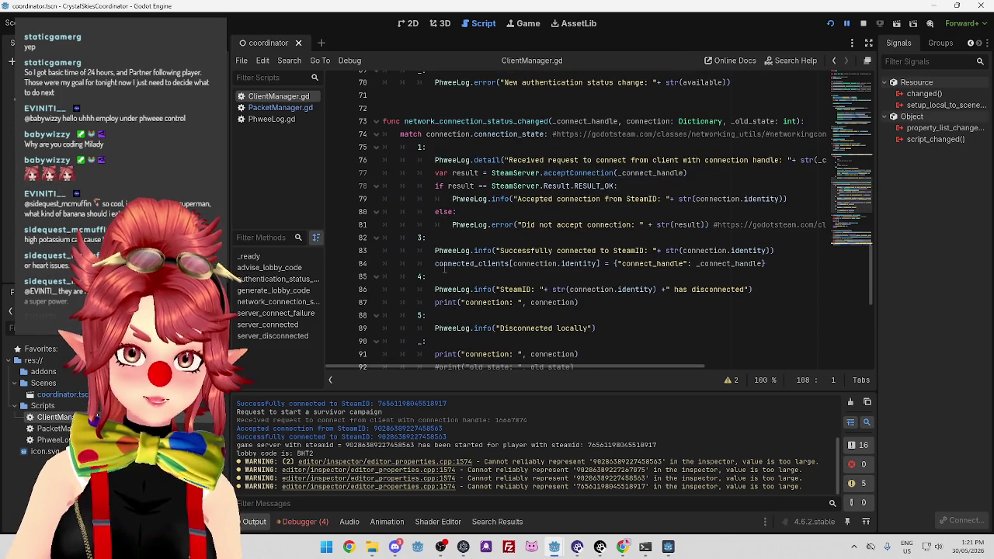
{"action": "mouse_move", "coordinate": [514, 264]}
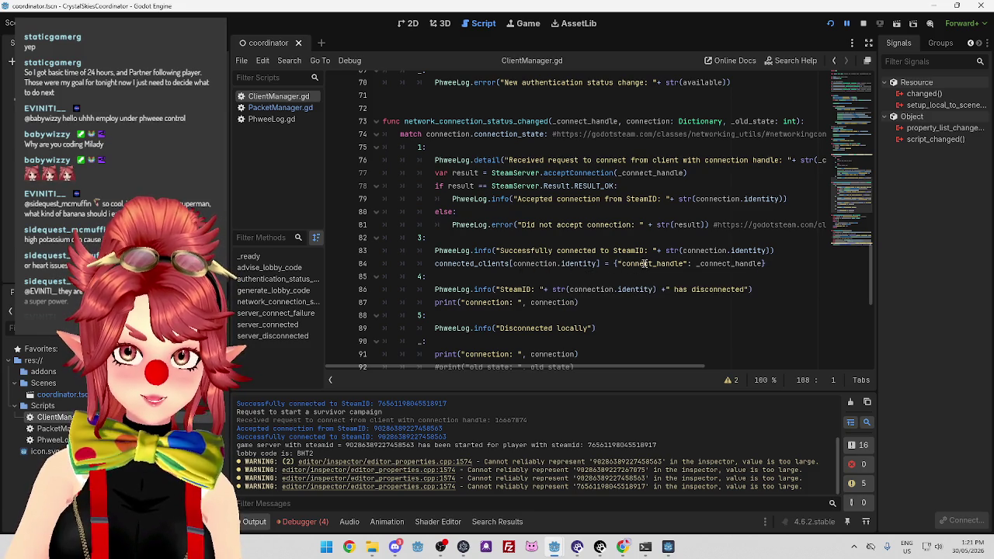
{"action": "scroll", "coordinate": [510, 314], "scroll_direction": "down", "scroll_amount": 8}
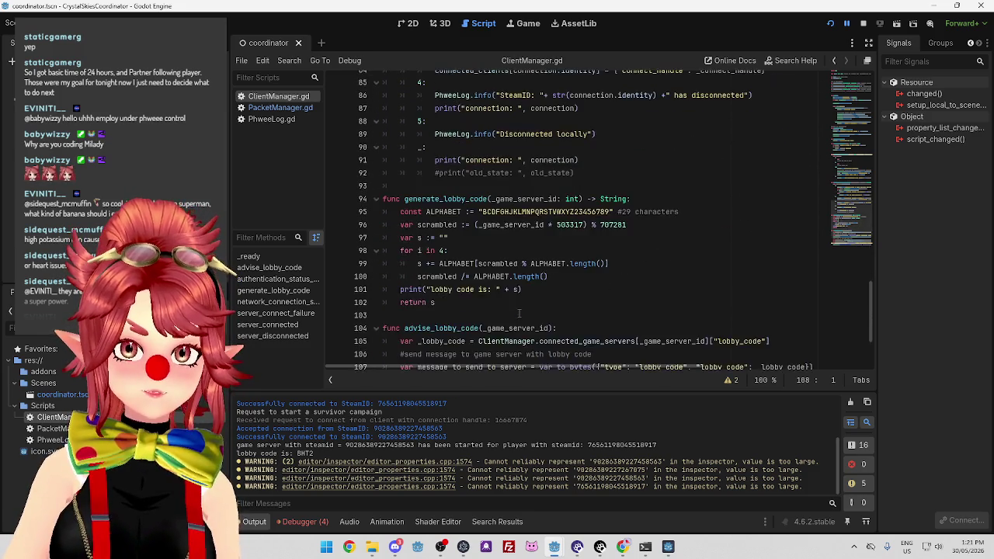
{"action": "left_click", "coordinate": [280, 107]}
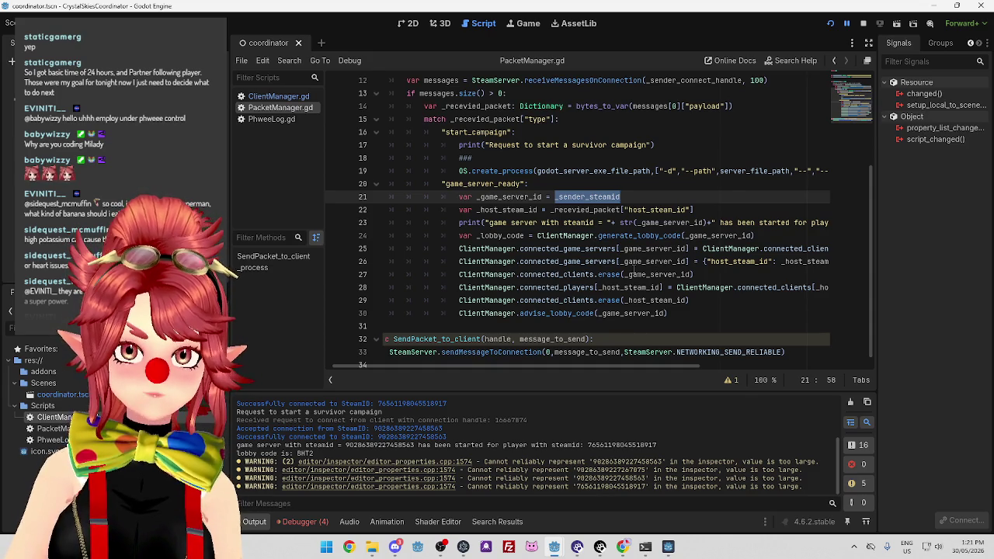
Comment out the connected_clients.erase calls on lines 27 and 29 with #.
{"action": "left_click", "coordinate": [459, 275]}
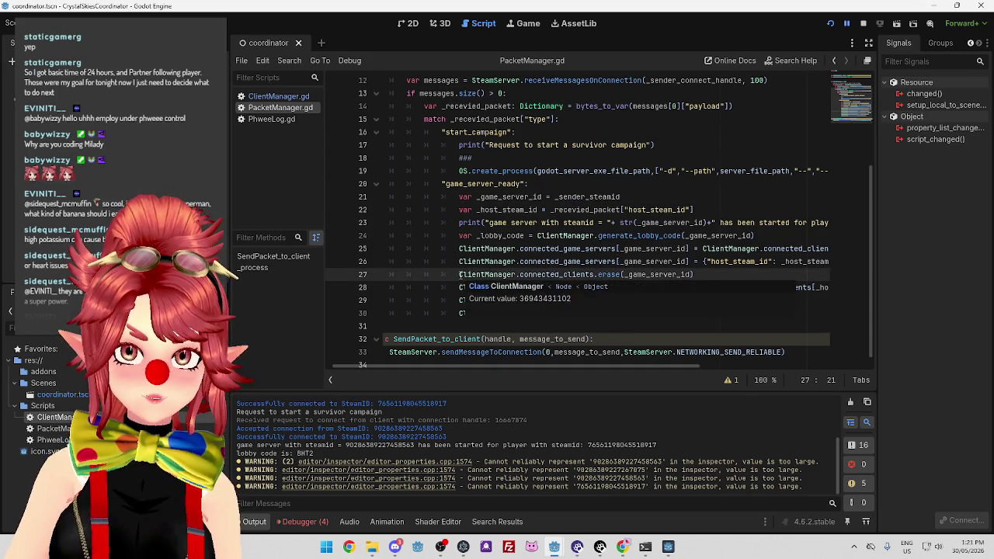
{"action": "type", "text": "#"}
{"action": "key", "text": "Down"}
{"action": "key", "text": "Down"}
{"action": "key", "text": "Left"}
{"action": "type", "text": "#"}
{"action": "left_click", "coordinate": [567, 261]}
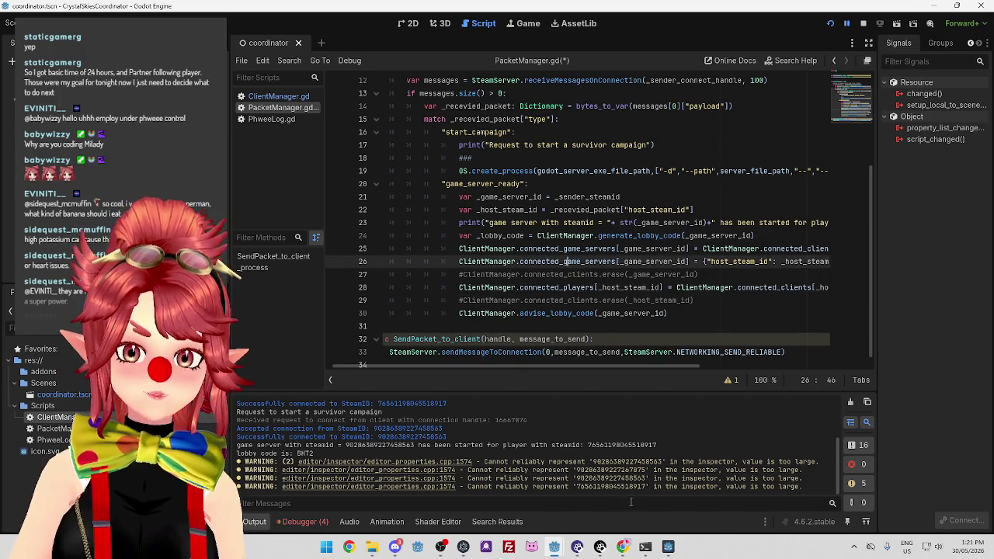
Stop the GameManager game and close both CrystalSkiesServer windows.
{"action": "mouse_move", "coordinate": [551, 553]}
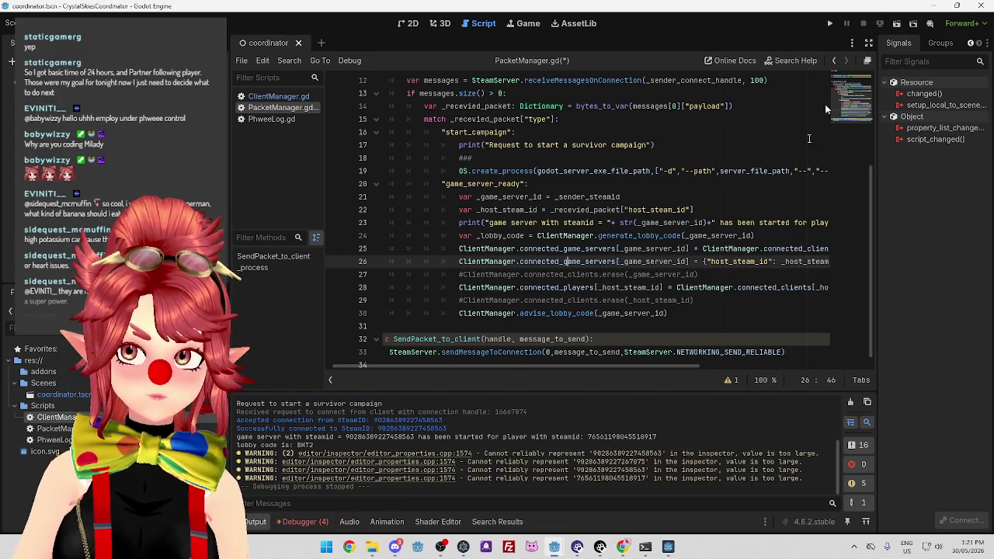
{"action": "left_click", "coordinate": [617, 488]}
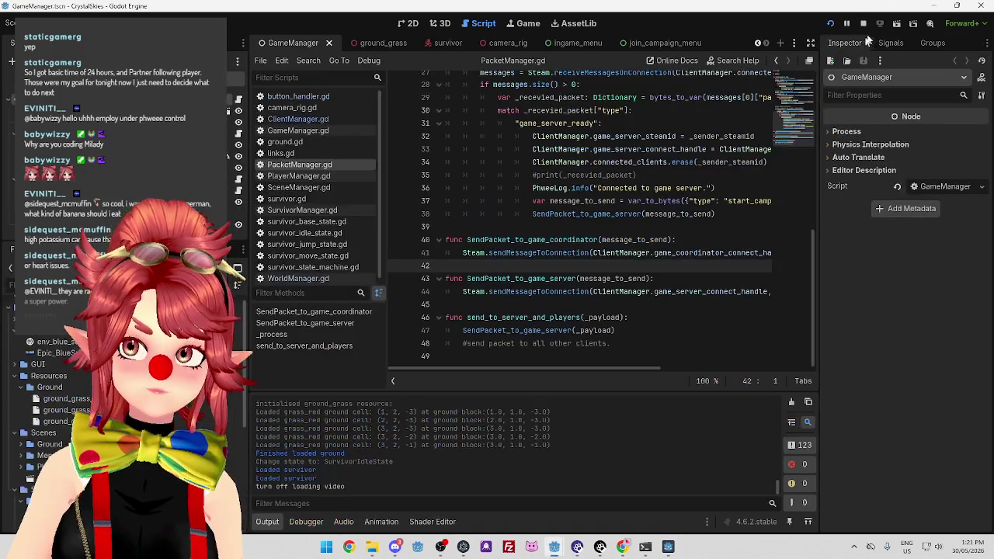
{"action": "left_click", "coordinate": [864, 24]}
{"action": "mouse_move", "coordinate": [668, 548]}
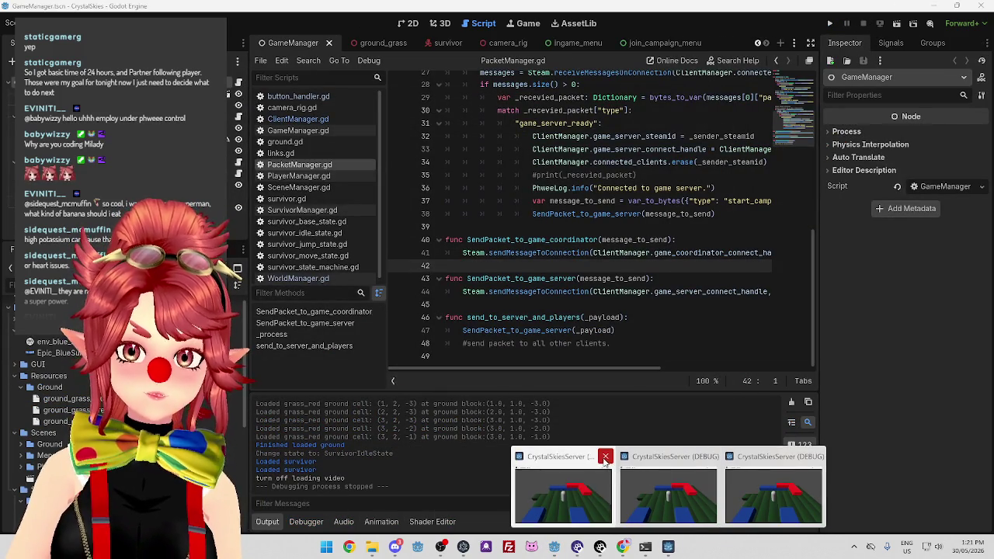
{"action": "left_click", "coordinate": [659, 457]}
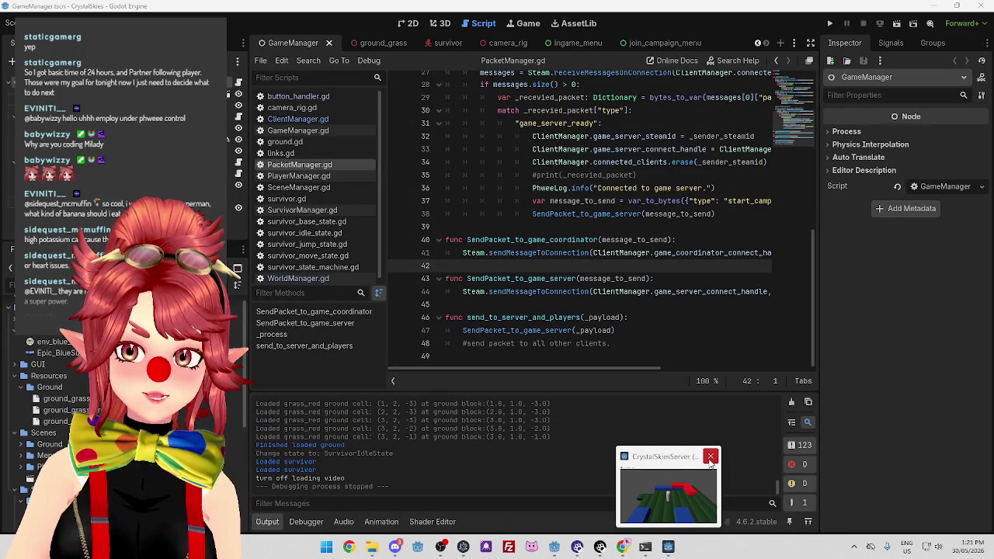
{"action": "left_click", "coordinate": [716, 456]}
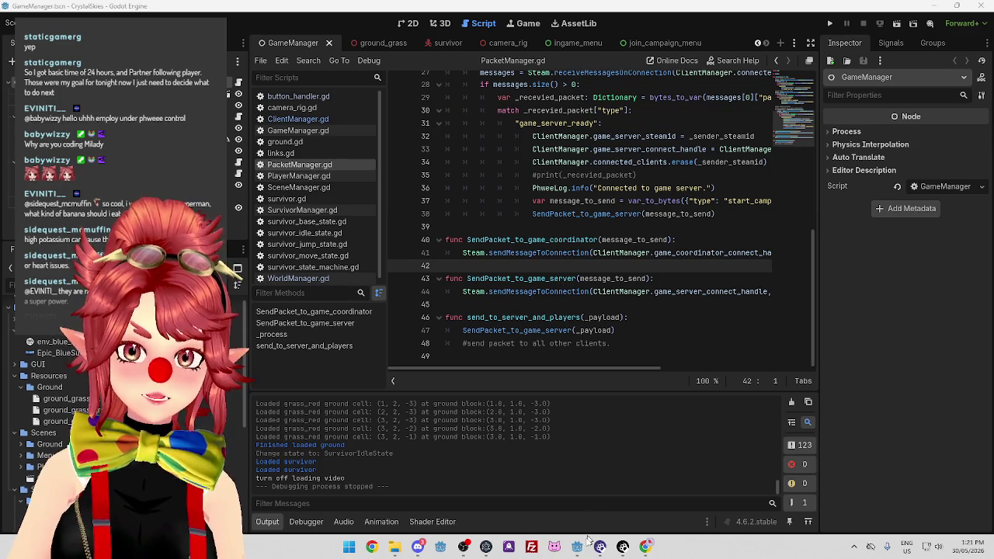
Rerun the coordinator project, then glance at the GameManager editor and come back.
{"action": "mouse_move", "coordinate": [579, 545]}
{"action": "left_click", "coordinate": [560, 460]}
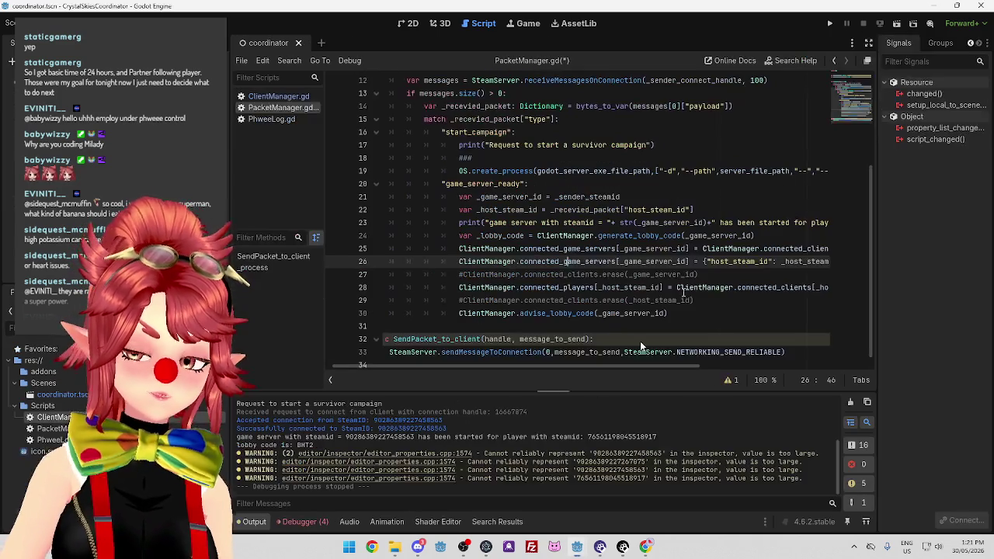
{"action": "left_click", "coordinate": [829, 23]}
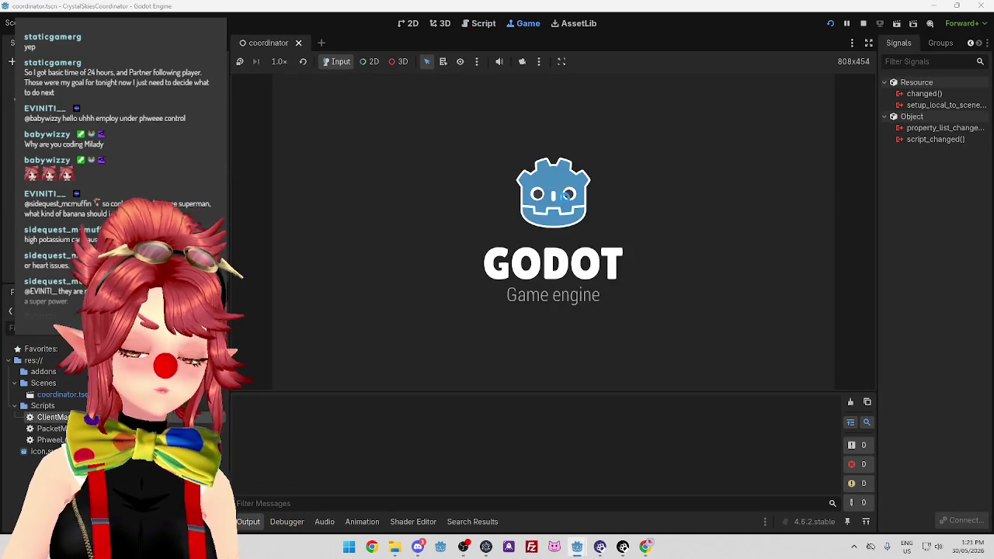
{"action": "mouse_move", "coordinate": [584, 545]}
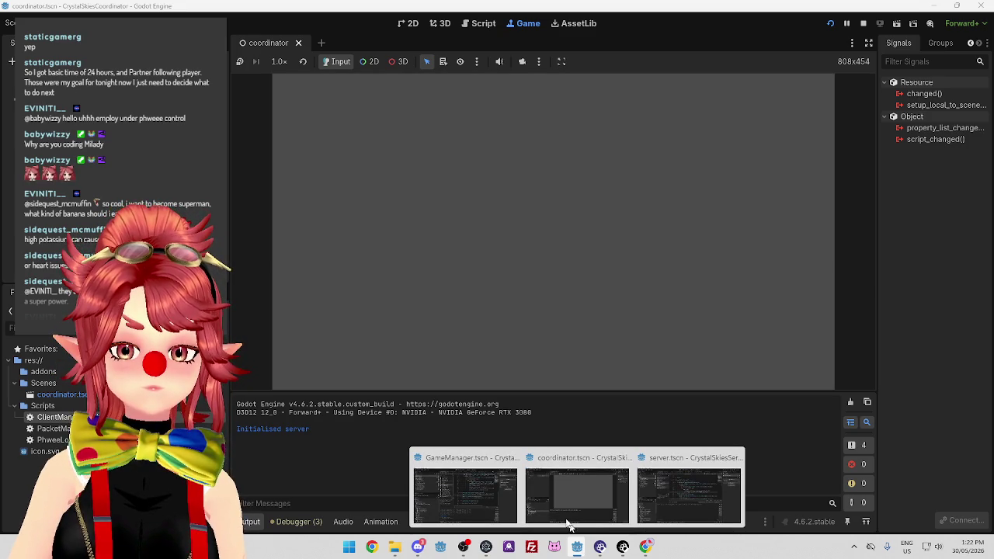
{"action": "left_click", "coordinate": [476, 467]}
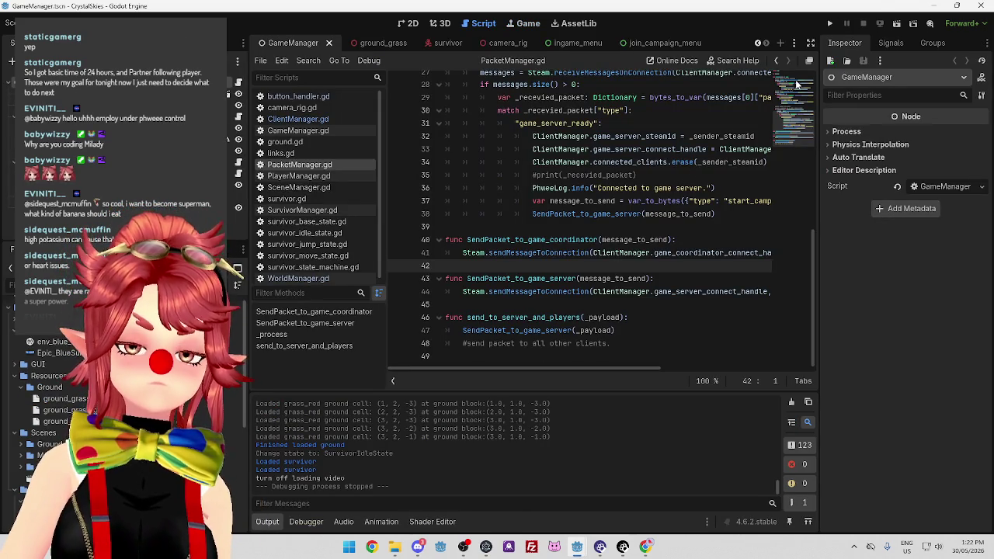
{"action": "mouse_move", "coordinate": [574, 548]}
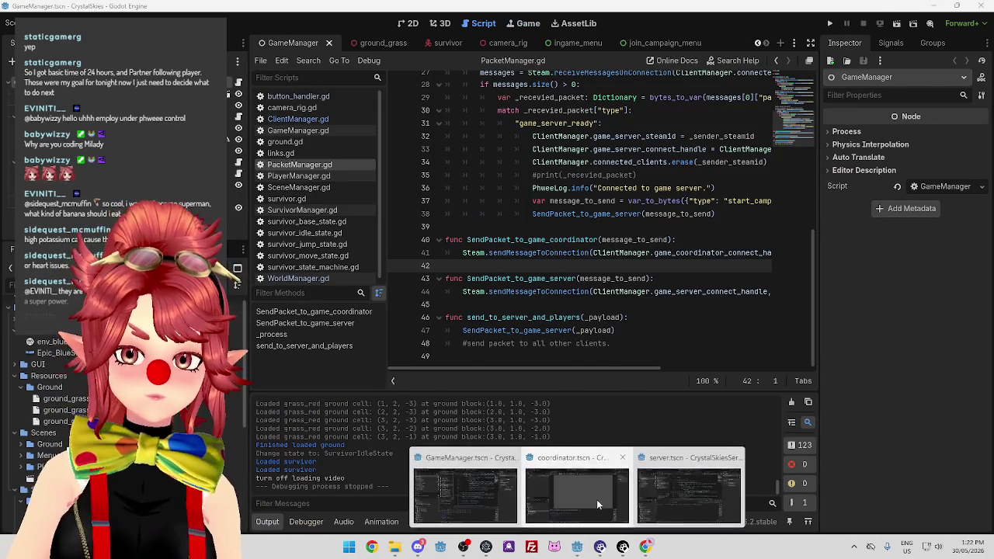
{"action": "left_click", "coordinate": [596, 499]}
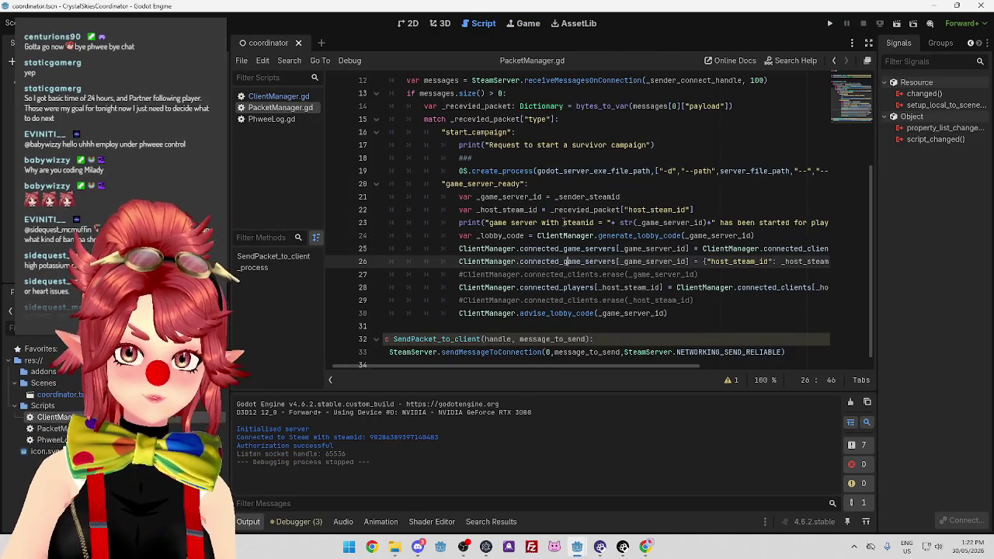
{"action": "left_click", "coordinate": [705, 277]}
{"action": "mouse_move", "coordinate": [600, 367]}
{"action": "left_mouse_down"}
{"action": "mouse_move", "coordinate": [716, 356]}
{"action": "mouse_move", "coordinate": [630, 358]}
{"action": "mouse_move", "coordinate": [685, 357]}
{"action": "left_mouse_up"}
{"action": "mouse_move", "coordinate": [551, 249]}
{"action": "left_mouse_down"}
{"action": "mouse_move", "coordinate": [789, 250]}
{"action": "mouse_move", "coordinate": [638, 249]}
{"action": "mouse_move", "coordinate": [644, 261]}
{"action": "mouse_move", "coordinate": [779, 261]}
{"action": "left_mouse_up"}
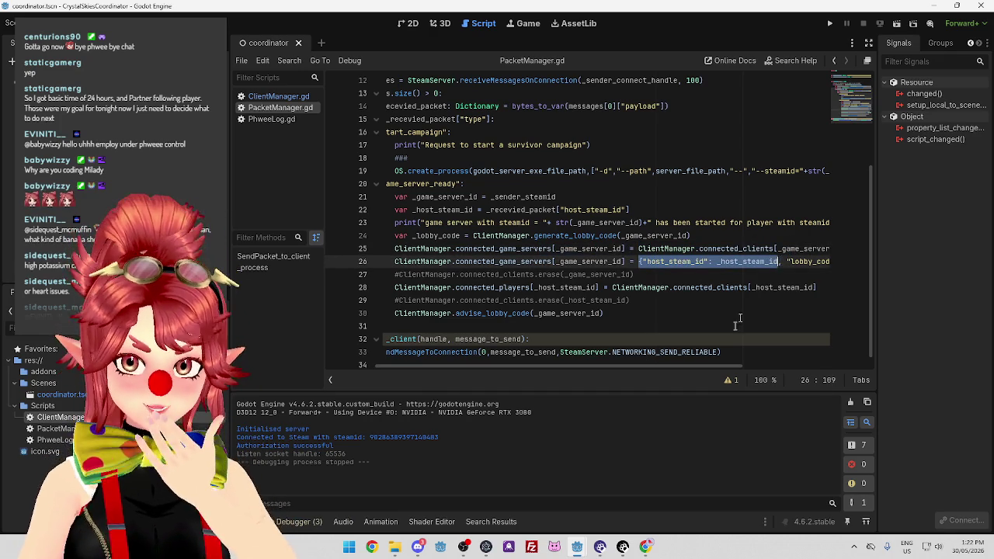
{"action": "left_click_drag", "start_coordinate": [729, 365], "coordinate": [795, 364]}
{"action": "left_click", "coordinate": [807, 262]}
{"action": "mouse_move", "coordinate": [804, 262]}
{"action": "left_mouse_down"}
{"action": "mouse_move", "coordinate": [512, 275]}
{"action": "mouse_move", "coordinate": [542, 261]}
{"action": "left_mouse_up"}
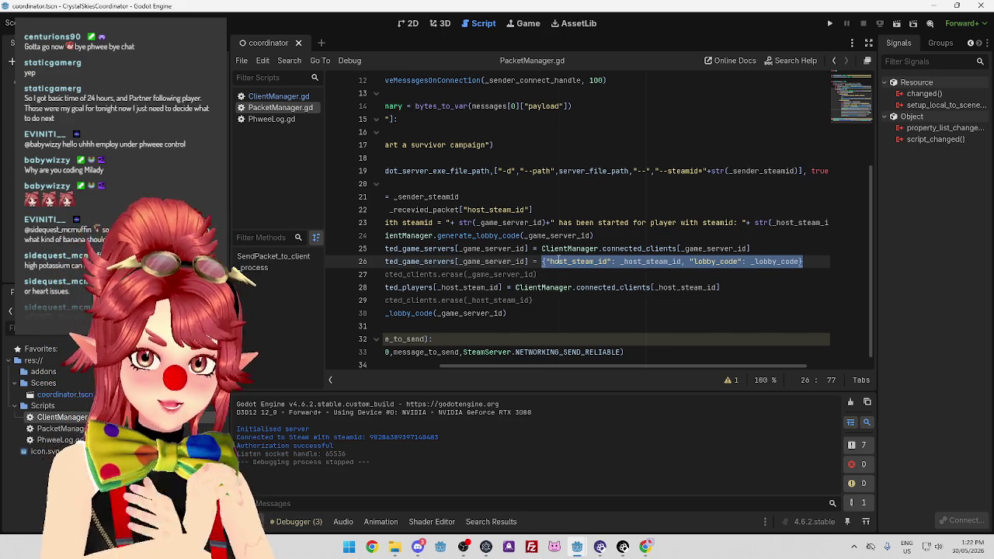
{"action": "left_click", "coordinate": [587, 248]}
{"action": "left_click", "coordinate": [757, 245]}
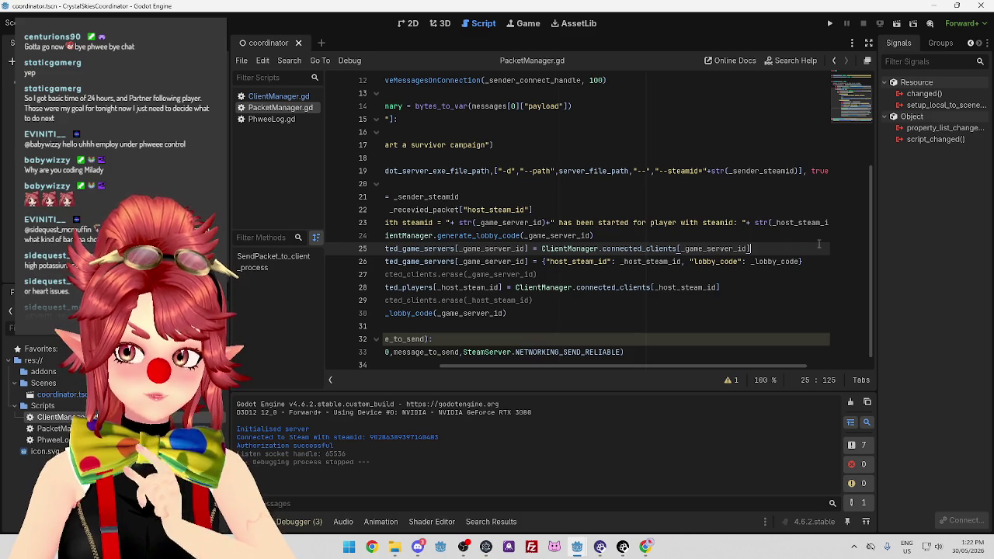
{"action": "left_click_drag", "start_coordinate": [533, 262], "coordinate": [818, 261]}
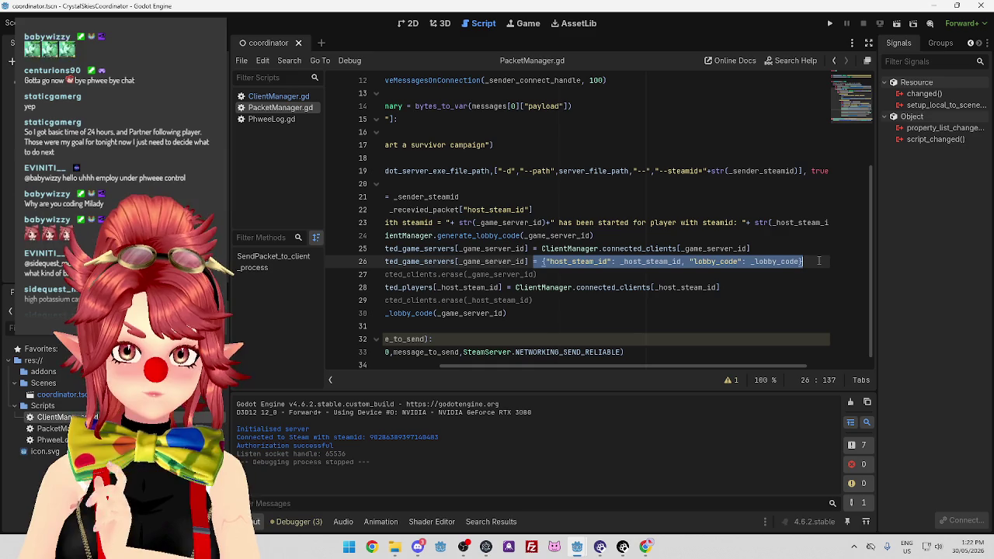
{"action": "left_click", "coordinate": [502, 262]}
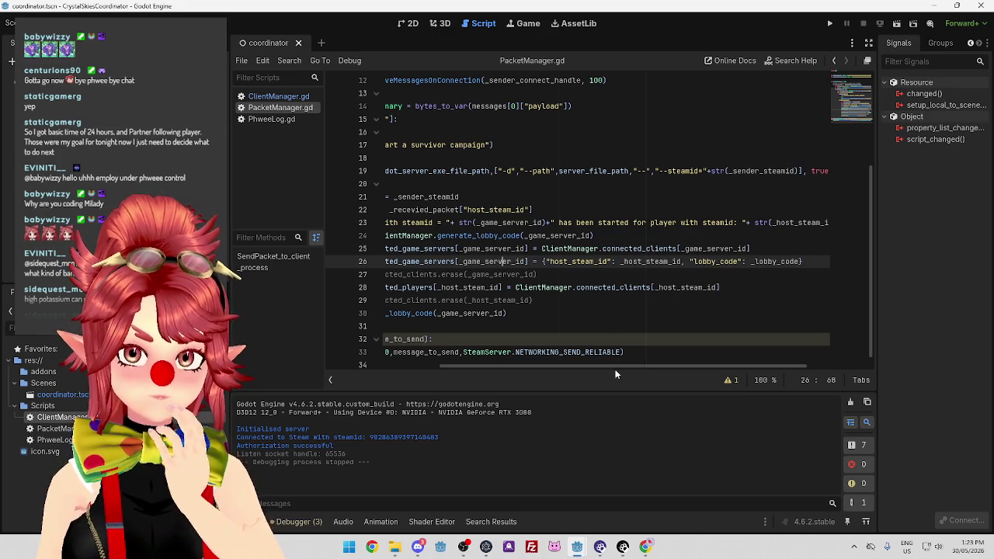
{"action": "mouse_move", "coordinate": [612, 365]}
{"action": "left_mouse_down"}
{"action": "mouse_move", "coordinate": [526, 365]}
{"action": "mouse_move", "coordinate": [605, 377]}
{"action": "left_mouse_up"}
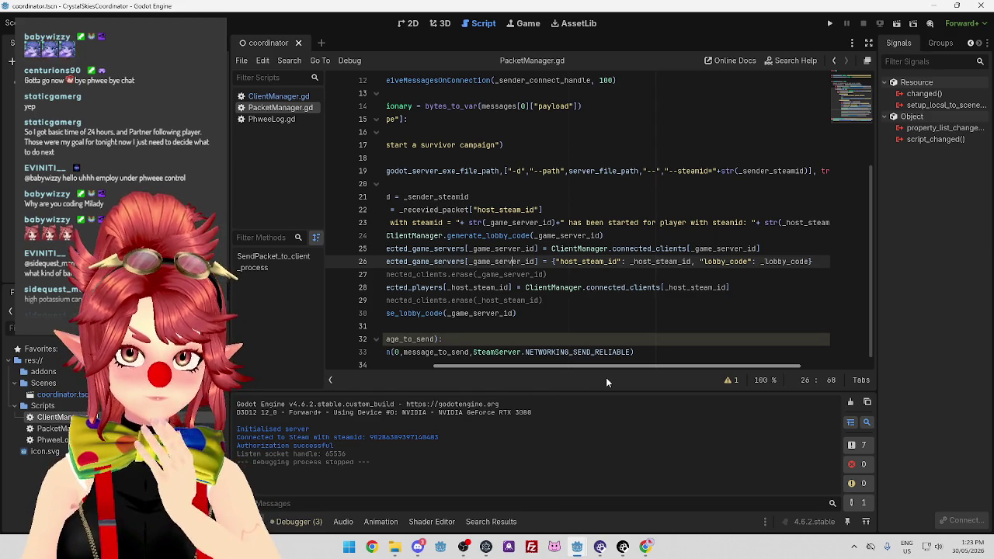
{"action": "left_click_drag", "start_coordinate": [606, 377], "coordinate": [591, 379]}
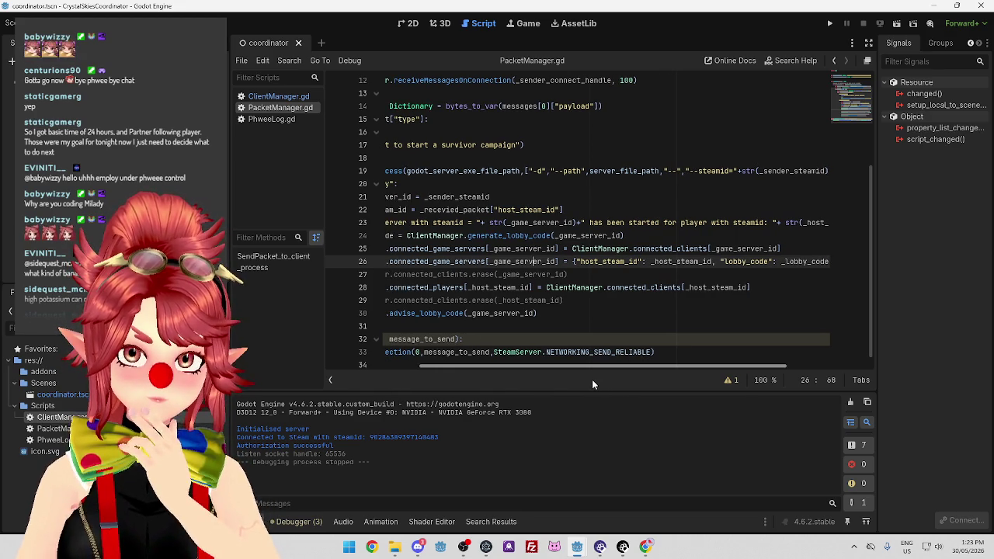
{"action": "left_click_drag", "start_coordinate": [591, 378], "coordinate": [558, 374]}
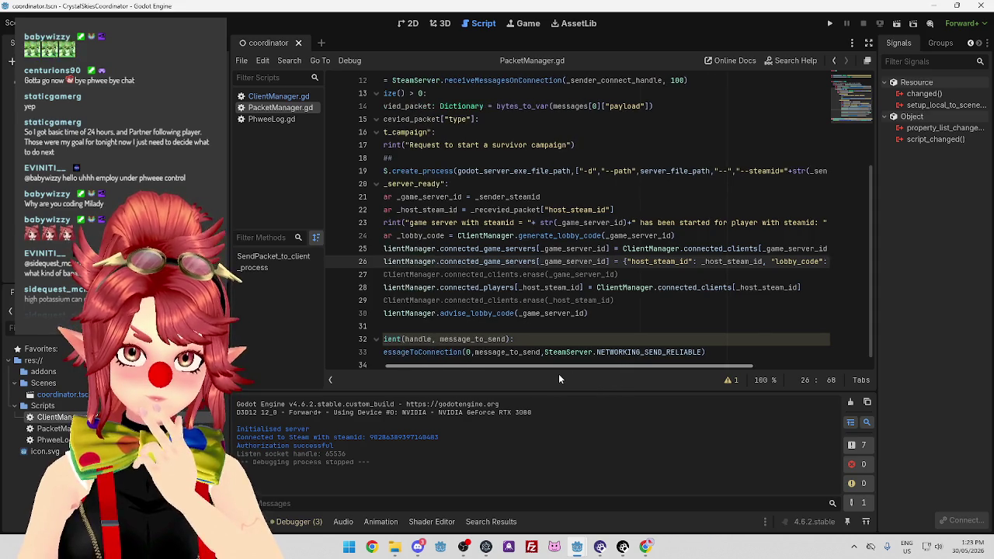
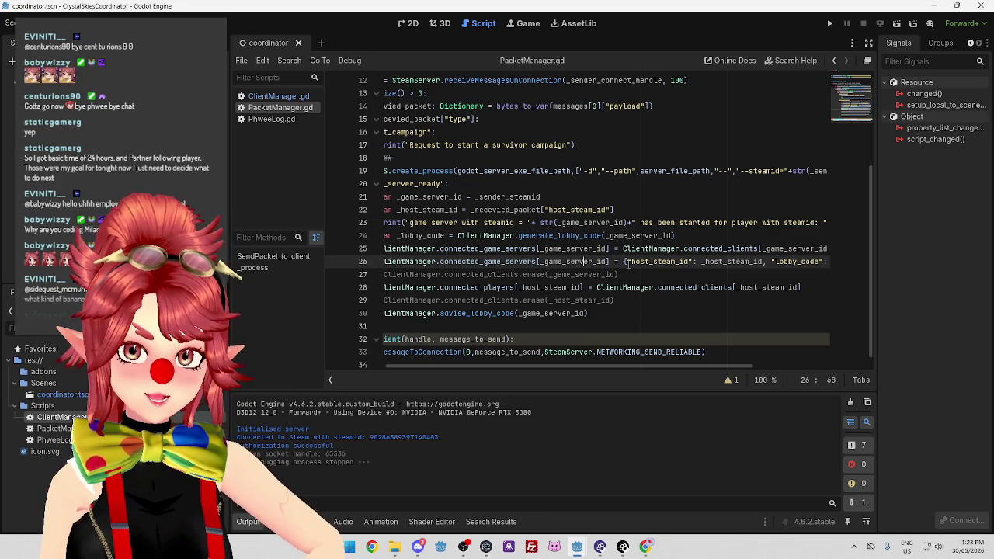
Select the host_steam_id and lobby_code entries of the dictionary on line 26.
{"action": "left_click_drag", "start_coordinate": [626, 262], "coordinate": [768, 262]}
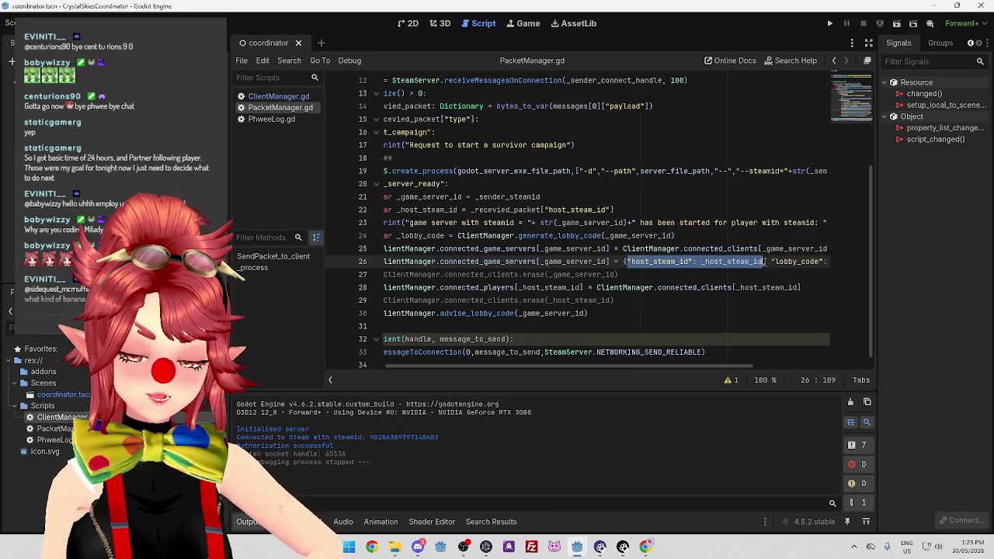
{"action": "left_click", "coordinate": [621, 270]}
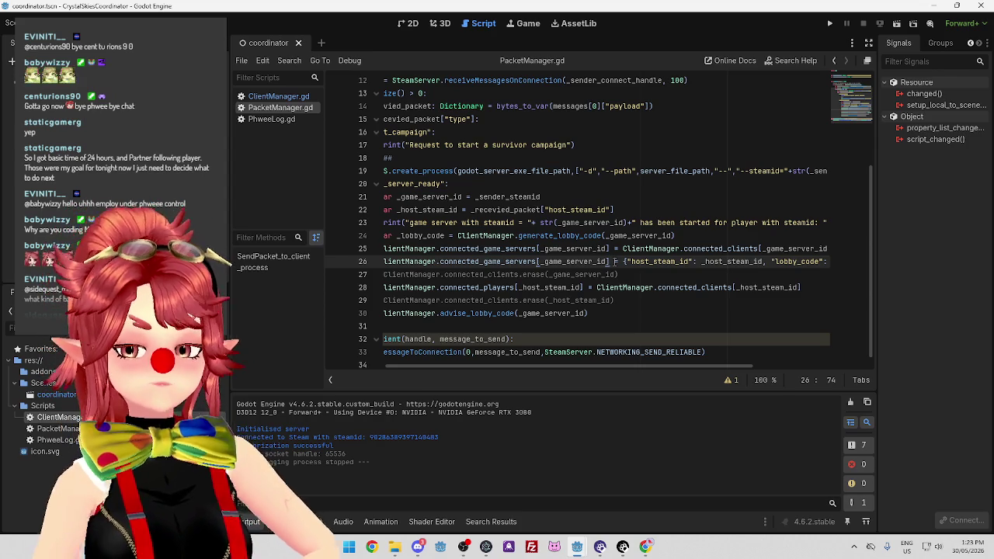
{"action": "key", "text": "ctrl+Right"}
{"action": "key", "text": "ctrl+Right"}
{"action": "key", "text": "ctrl+Right"}
{"action": "key", "text": "ctrl+shift+Right"}
{"action": "key", "text": "ctrl+shift+Right"}
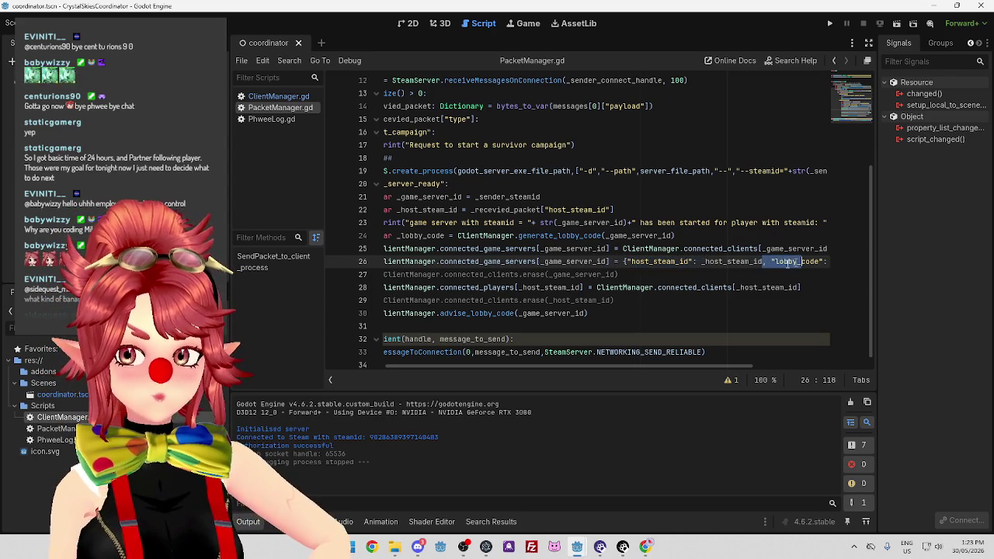
{"action": "scroll", "coordinate": [698, 366], "scroll_direction": "right", "scroll_amount": 3}
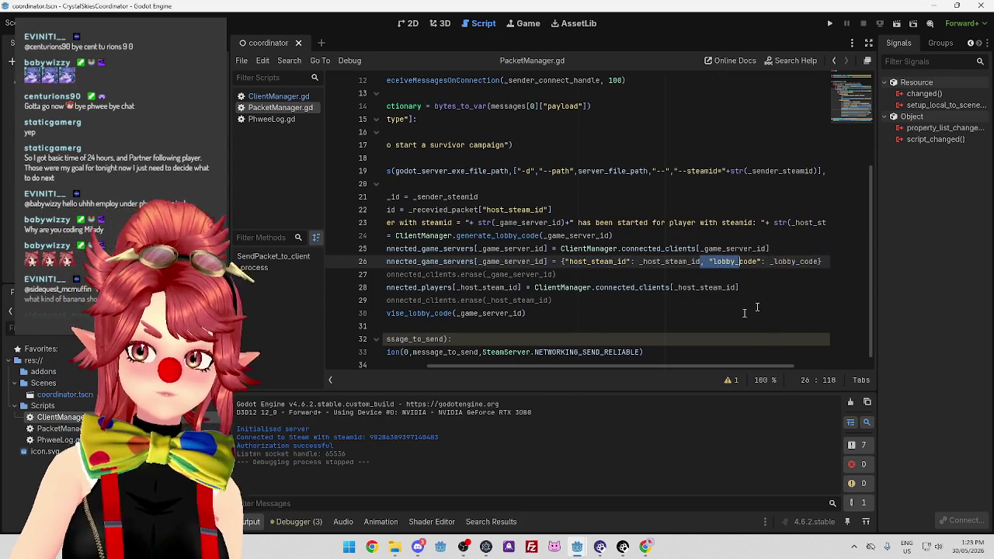
Start a new line 27 with the copied ClientManager.connected_game_servers[_game_server_id] reference.
{"action": "left_click", "coordinate": [825, 261]}
{"action": "key", "text": "Return"}
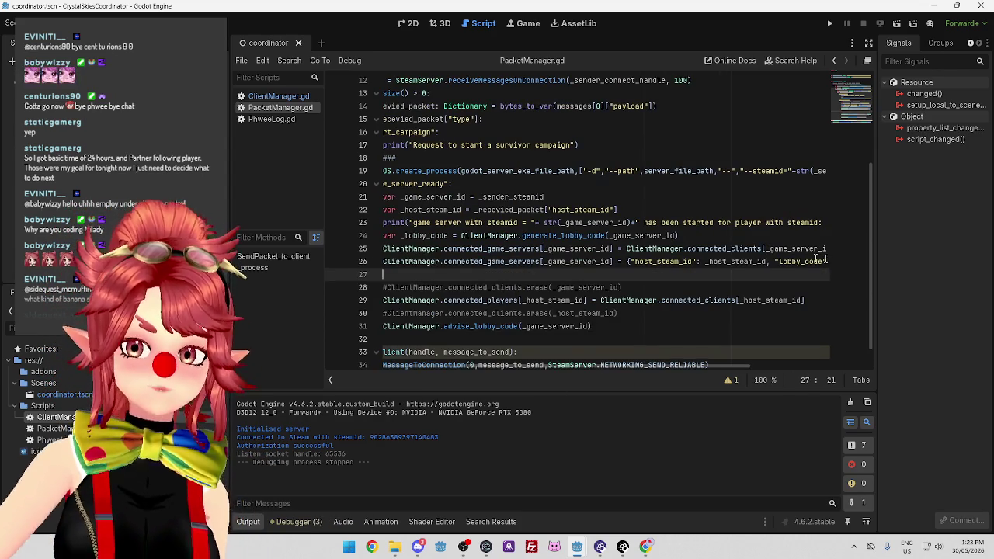
{"action": "left_click_drag", "start_coordinate": [615, 261], "coordinate": [382, 261]}
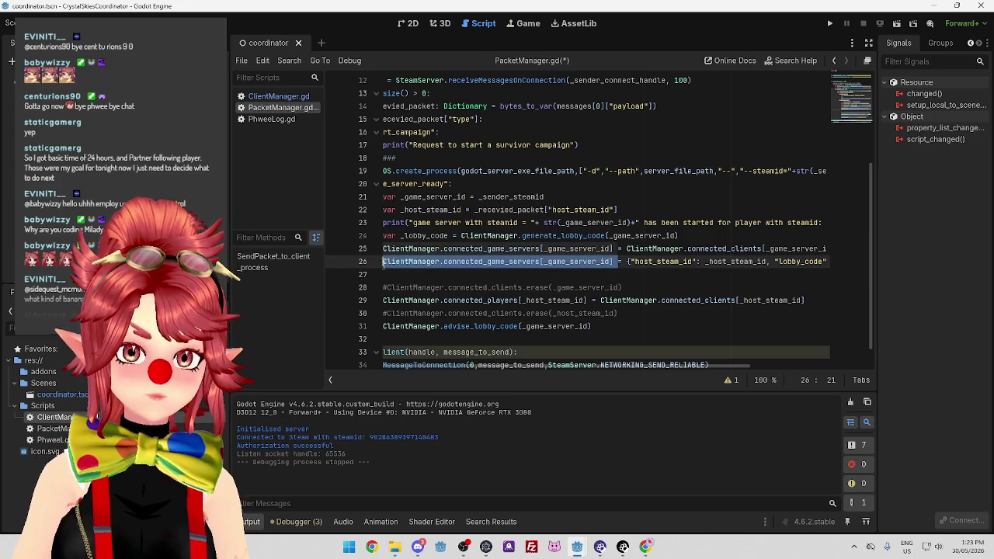
{"action": "key", "text": "ctrl+c"}
{"action": "left_click", "coordinate": [393, 276]}
{"action": "key", "text": "ctrl+v"}
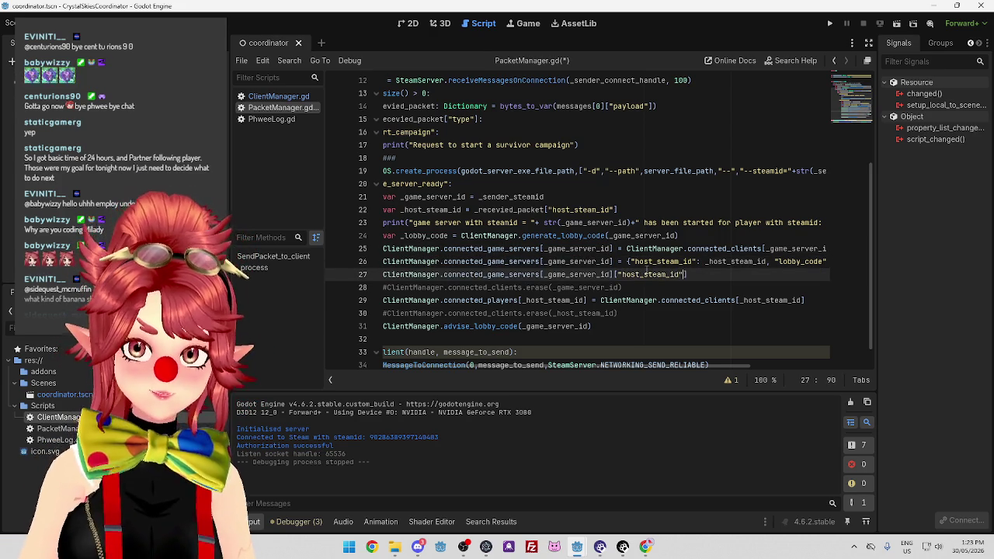
Assign _host_steam_id as the value of the new line 27.
{"action": "left_click_drag", "start_coordinate": [705, 261], "coordinate": [767, 261]}
{"action": "key", "text": "ctrl+c"}
{"action": "left_click", "coordinate": [720, 275]}
{"action": "key", "text": "ctrl+v"}
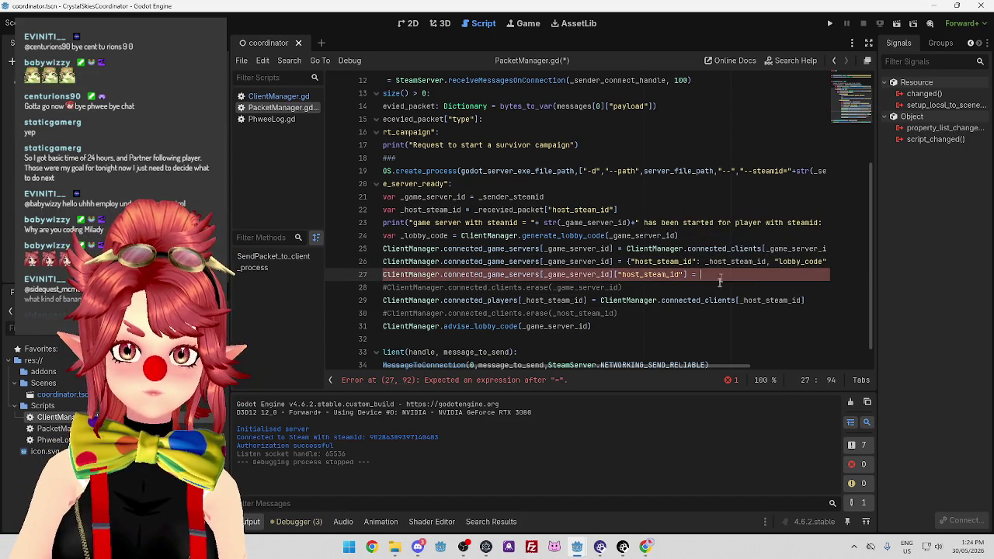
{"action": "type", "text": "_host_steam_id"}
{"action": "left_click", "coordinate": [691, 285]}
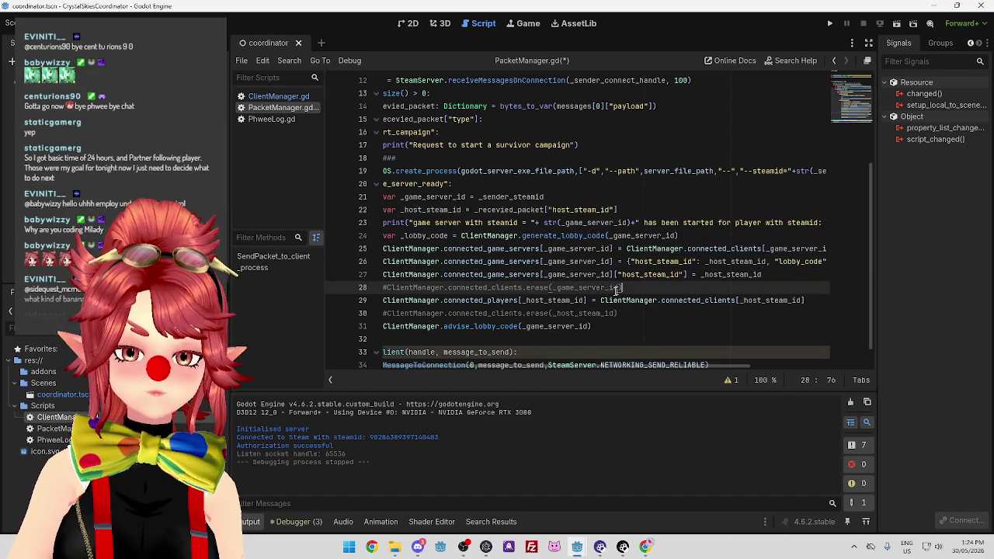
Review the "host_steam_id" key on line 27 against the dictionary on lines 25-26.
{"action": "left_click", "coordinate": [703, 275]}
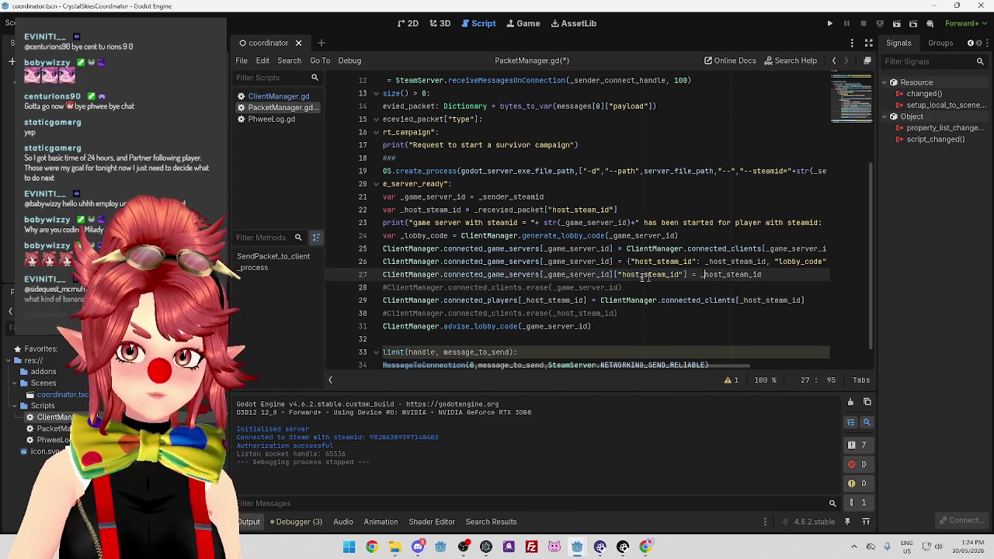
{"action": "left_click_drag", "start_coordinate": [615, 274], "coordinate": [691, 275]}
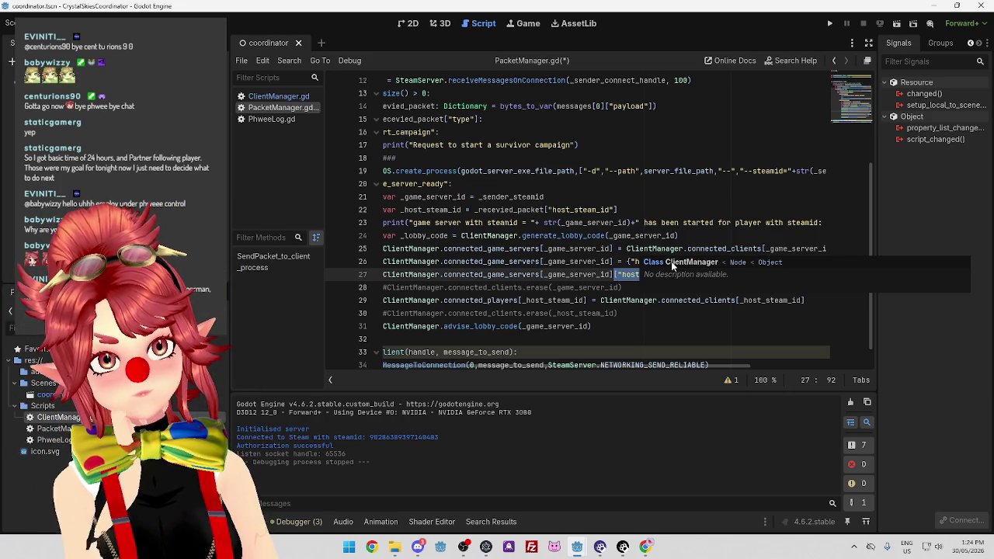
{"action": "left_click_drag", "start_coordinate": [536, 248], "coordinate": [613, 249]}
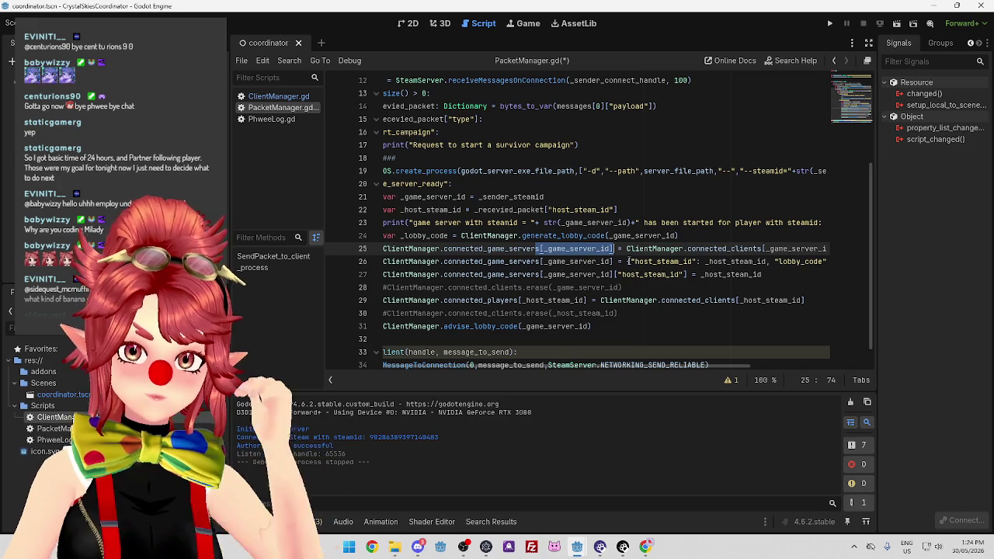
{"action": "left_click", "coordinate": [630, 261]}
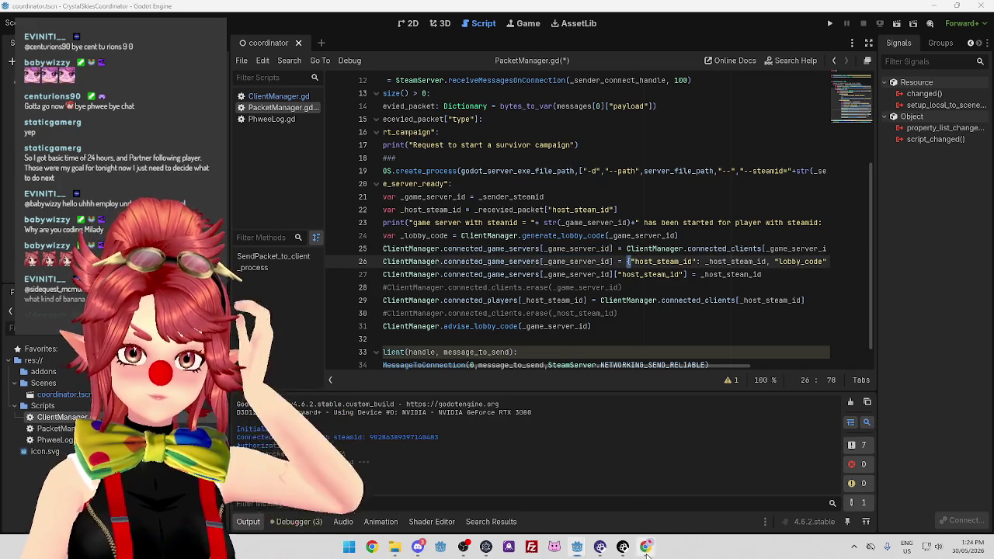
{"action": "left_click", "coordinate": [645, 546]}
Search Google for 'add key value pair to dictionary godot' and expand the AI Overview.
{"action": "left_click", "coordinate": [135, 11]}
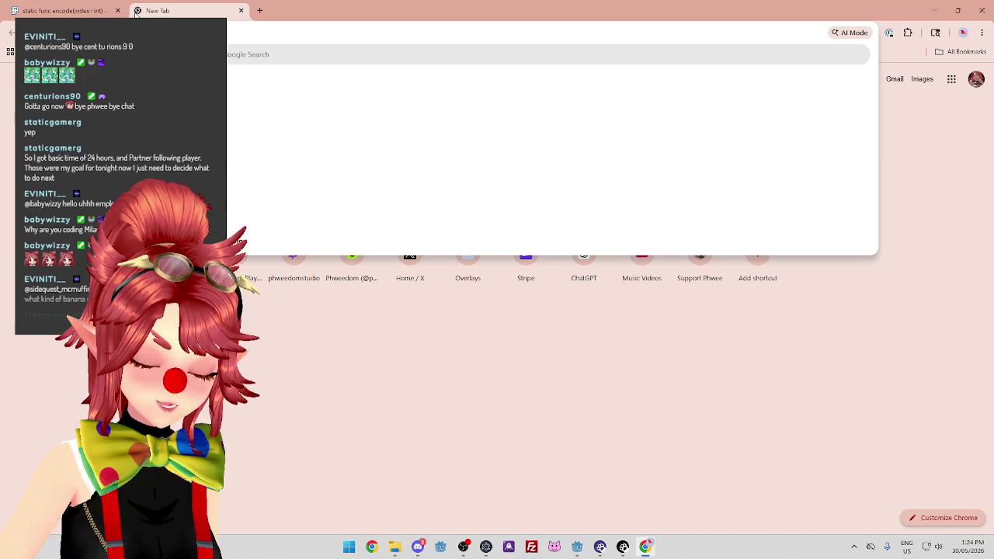
{"action": "key", "text": "Return"}
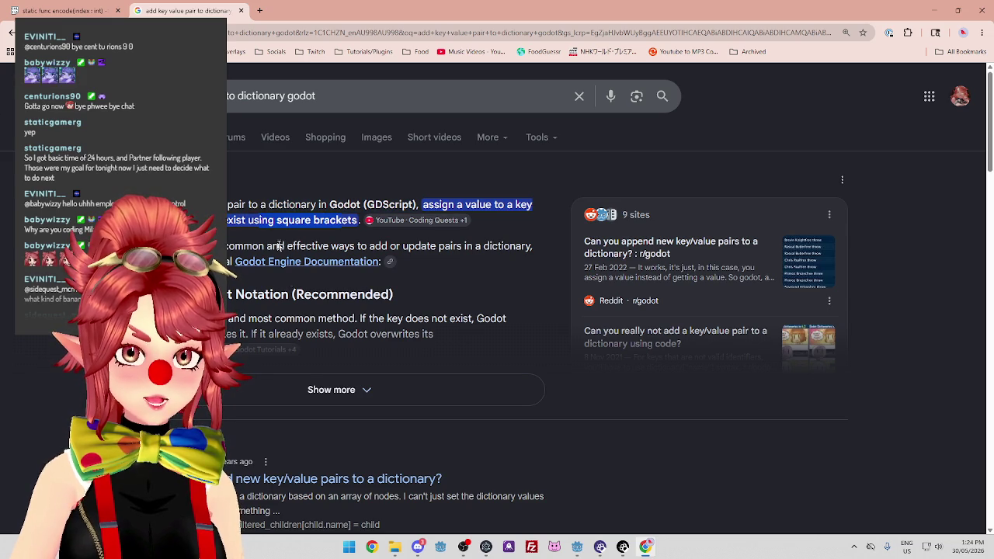
{"action": "left_click", "coordinate": [305, 392]}
{"action": "scroll", "coordinate": [349, 237], "scroll_direction": "down", "scroll_amount": 3}
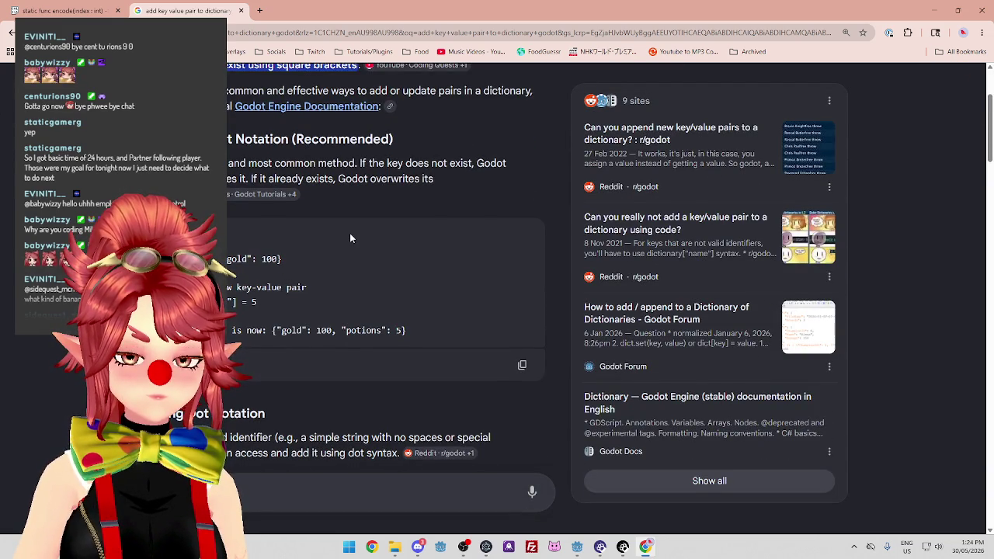
{"action": "scroll", "coordinate": [349, 237], "scroll_direction": "down", "scroll_amount": 2}
{"action": "scroll", "coordinate": [251, 229], "scroll_direction": "up", "scroll_amount": 1}
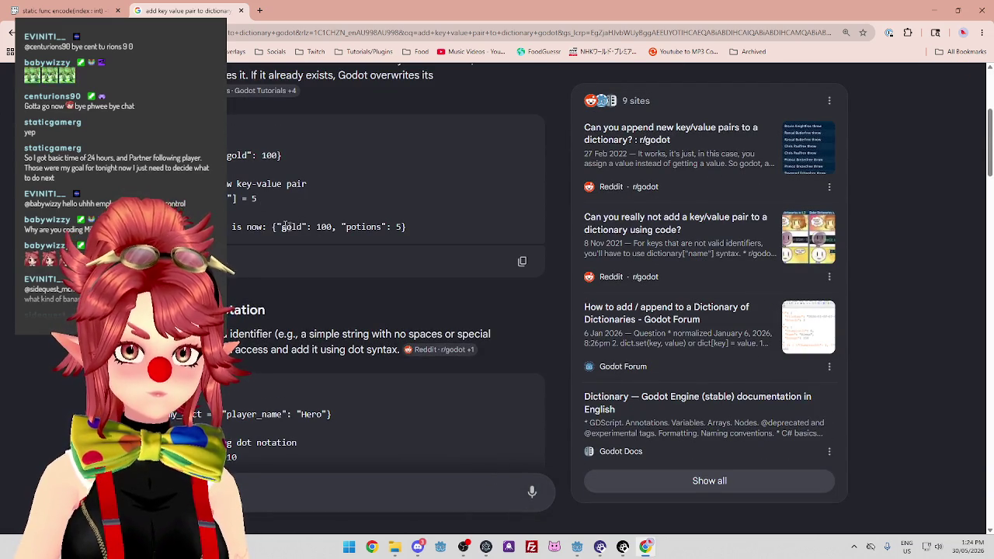
Study the bracket-assignment and multiple-pairs examples, then return to Godot.
{"action": "triple_click", "coordinate": [281, 200]}
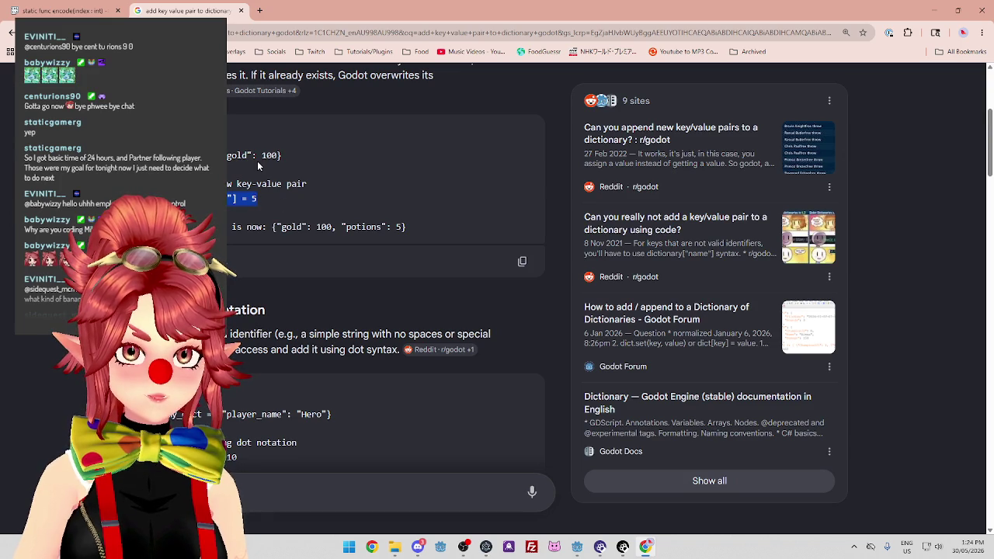
{"action": "scroll", "coordinate": [260, 219], "scroll_direction": "down", "scroll_amount": 2}
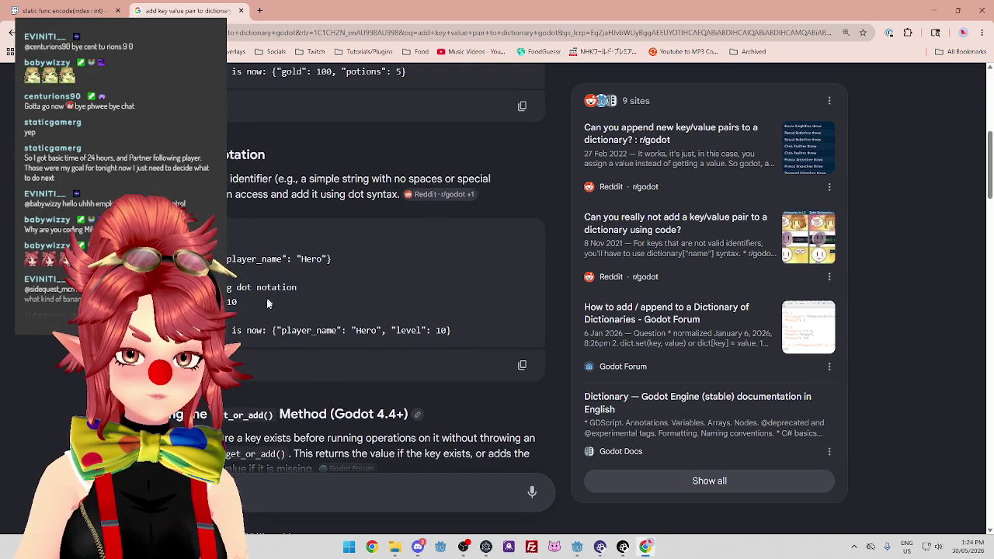
{"action": "scroll", "coordinate": [344, 336], "scroll_direction": "down", "scroll_amount": 3}
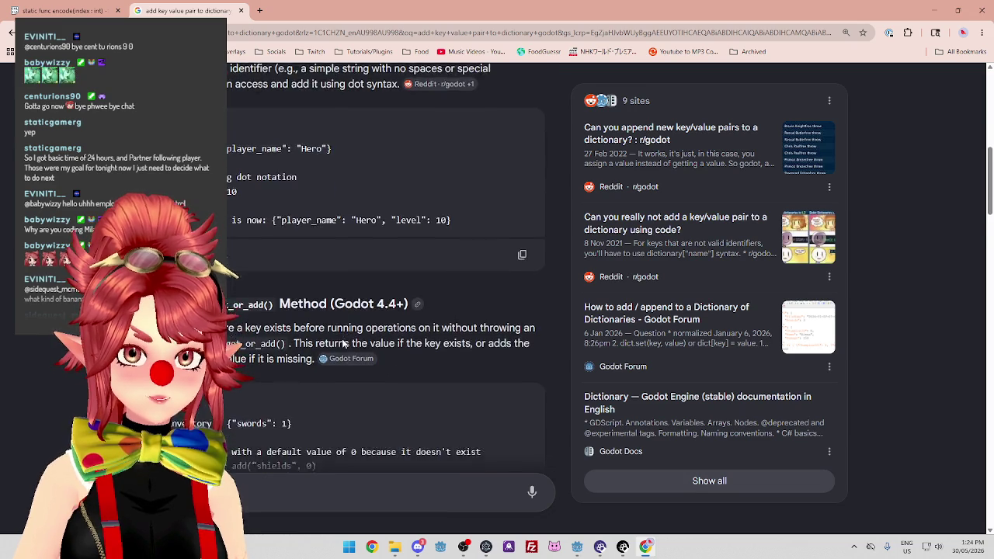
{"action": "scroll", "coordinate": [342, 343], "scroll_direction": "down", "scroll_amount": 3}
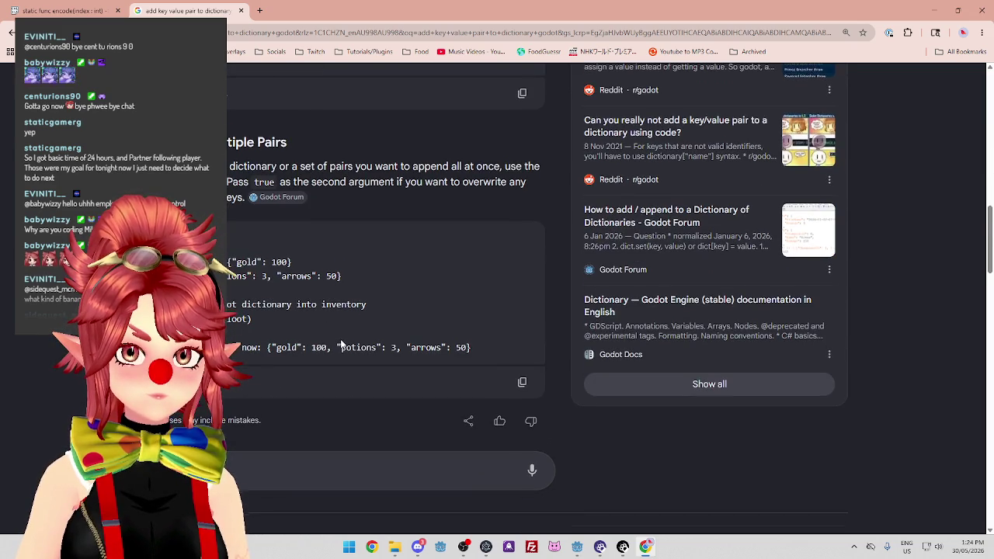
{"action": "left_click_drag", "start_coordinate": [203, 276], "coordinate": [309, 276]}
{"action": "left_click", "coordinate": [232, 264]}
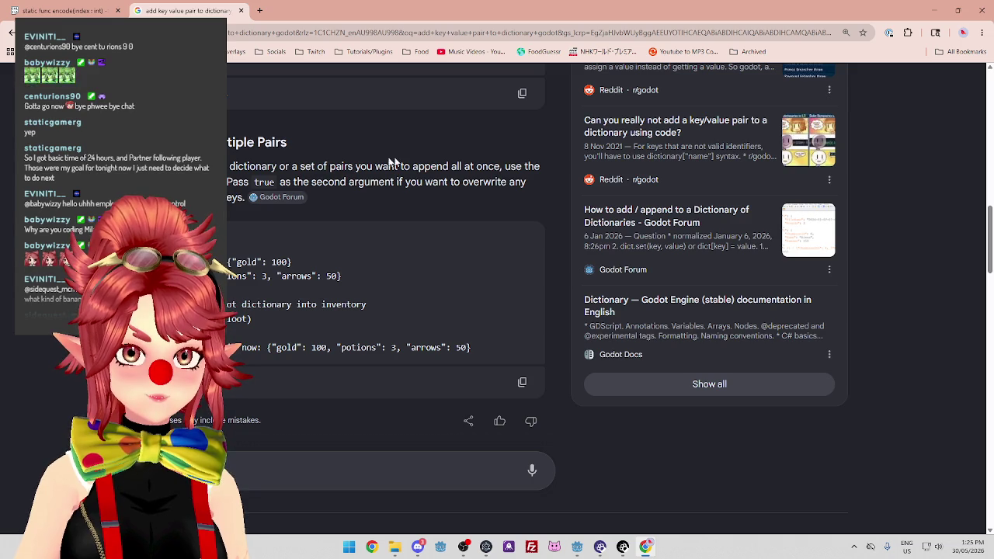
{"action": "key", "text": "alt+Tab"}
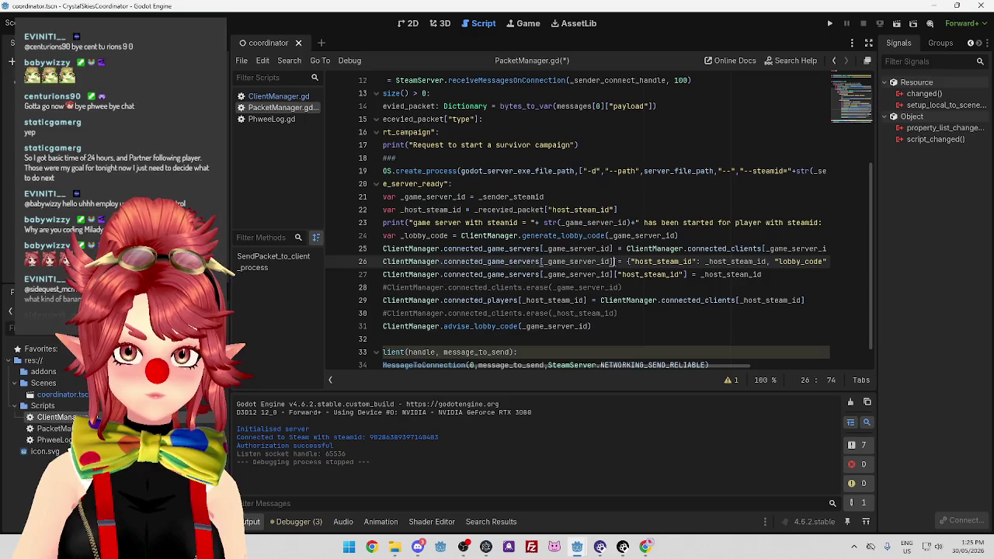
Delete the separate host_steam_id line 27 and recheck the dictionary search results.
{"action": "left_click_drag", "start_coordinate": [768, 275], "coordinate": [384, 275]}
{"action": "key", "text": "BackSpace"}
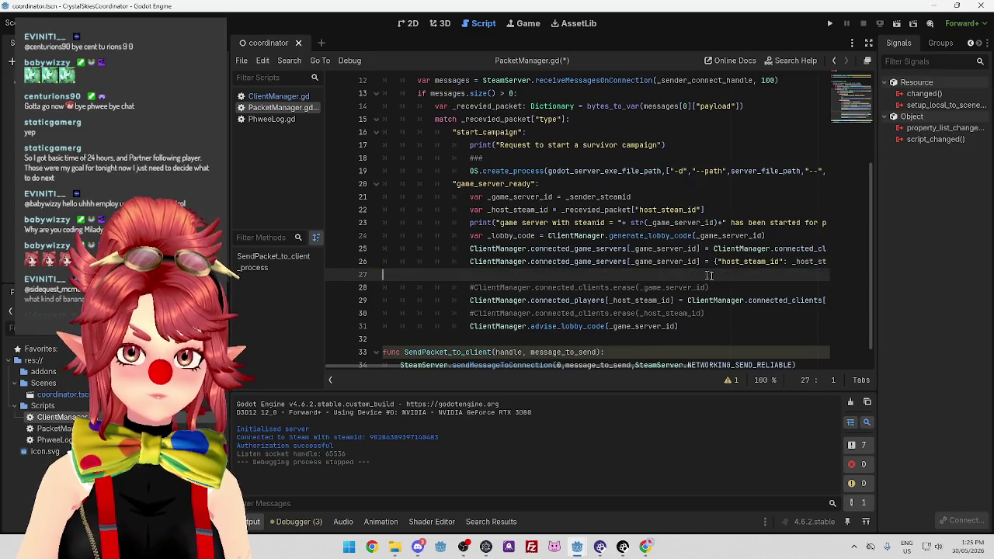
{"action": "key", "text": "BackSpace"}
{"action": "left_click", "coordinate": [537, 261]}
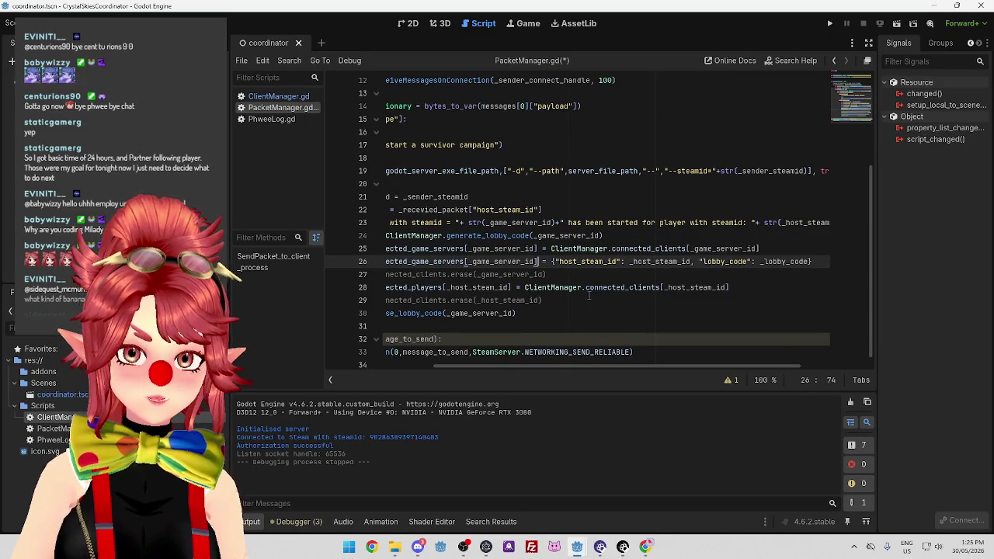
{"action": "left_click", "coordinate": [645, 546]}
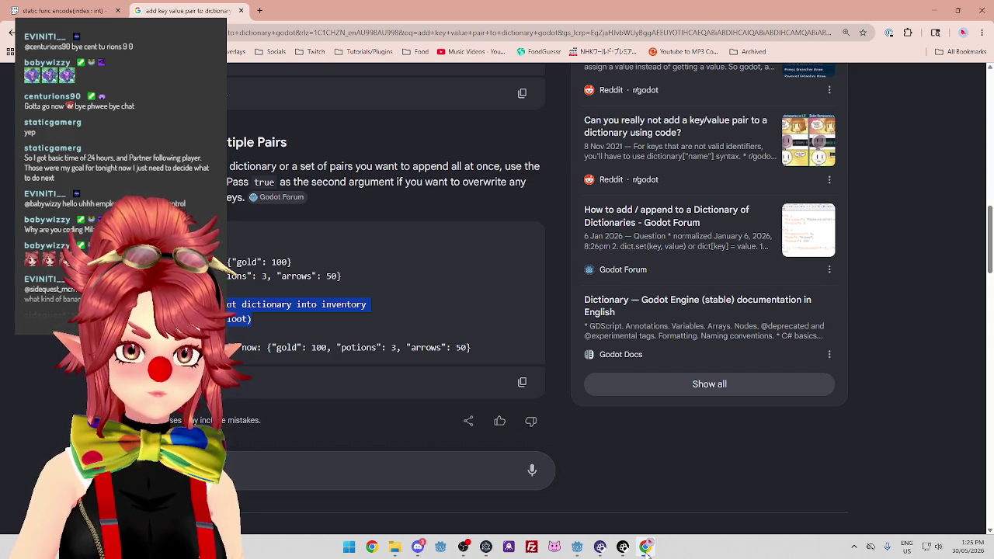
{"action": "left_click", "coordinate": [645, 547]}
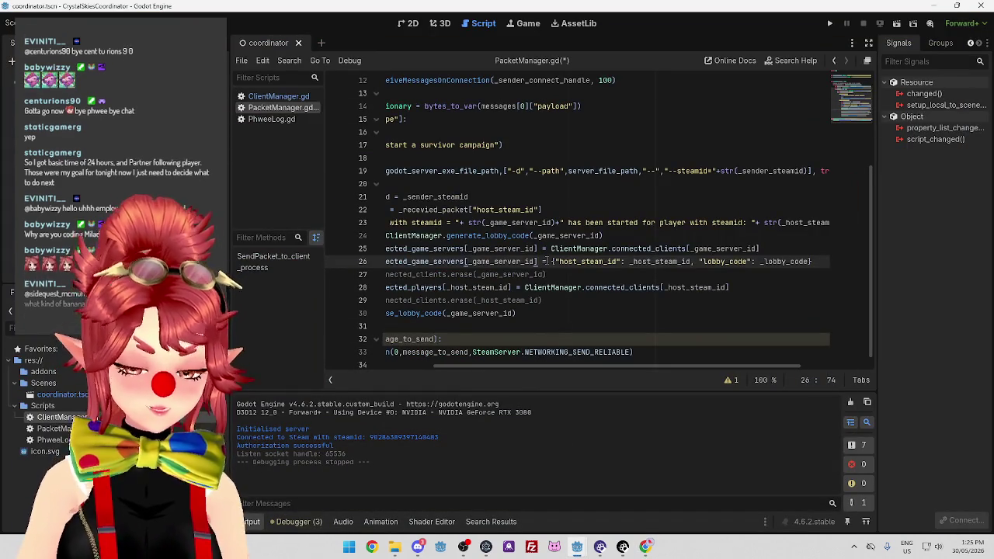
Change line 26 to add host_steam_id via .merge( and save the script.
{"action": "type", "text": ".merge"}
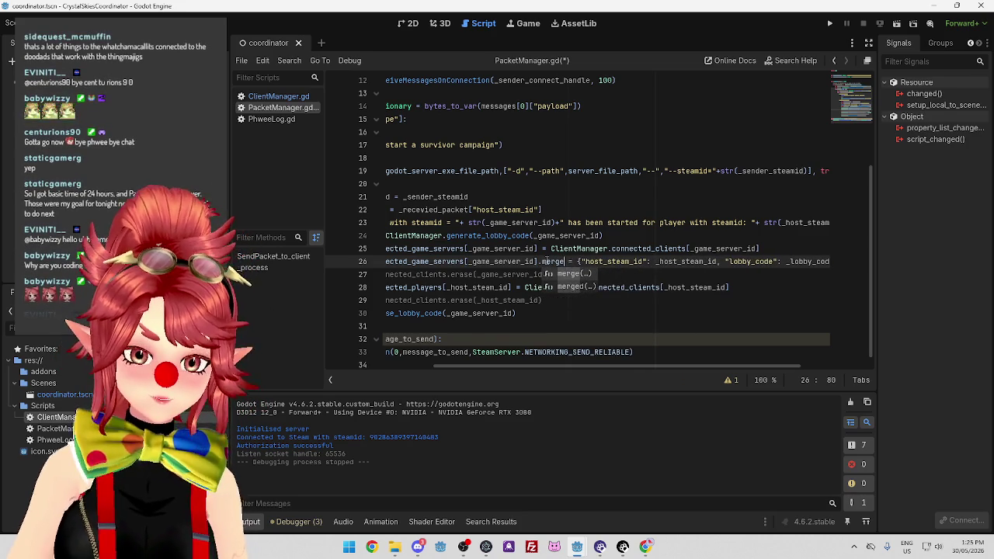
{"action": "key", "text": "Delete"}
{"action": "key", "text": "Delete"}
{"action": "key", "text": "Delete"}
{"action": "type", "text": "("}
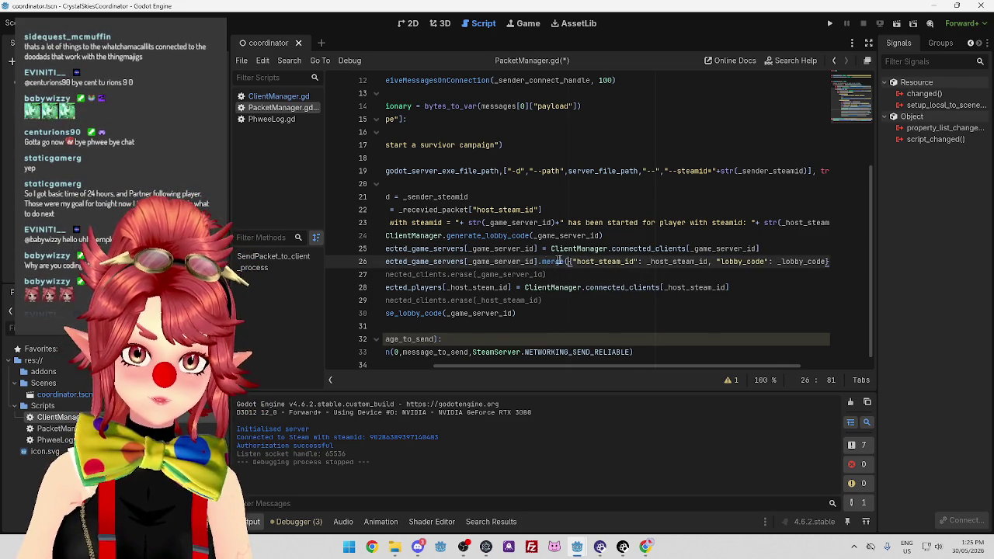
{"action": "left_click_drag", "start_coordinate": [662, 366], "coordinate": [727, 366]}
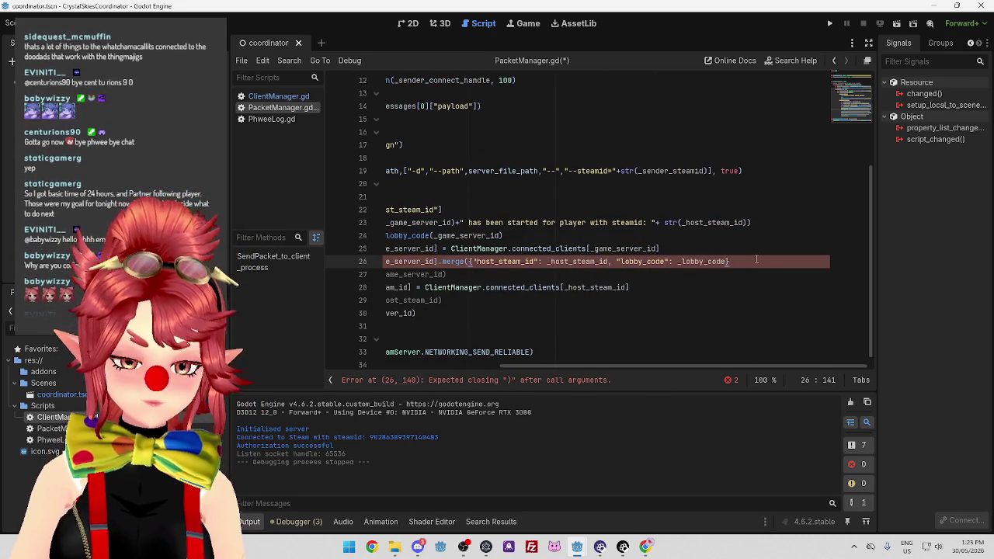
{"action": "left_click", "coordinate": [712, 287]}
{"action": "left_click_drag", "start_coordinate": [595, 365], "coordinate": [406, 363]}
{"action": "left_click", "coordinate": [620, 235]}
{"action": "key", "text": "ctrl+s"}
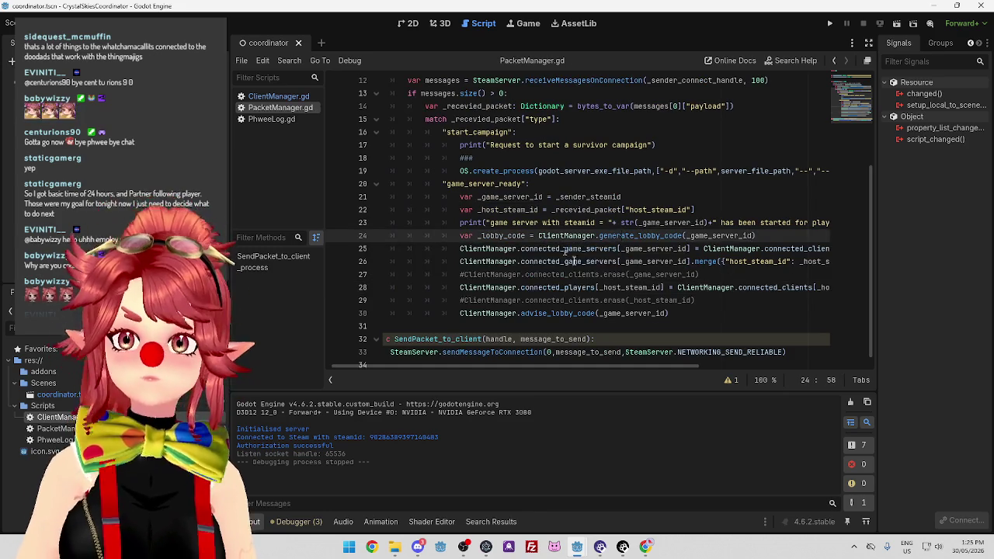
Run the coordinator project from its PacketManager.gd editor.
{"action": "mouse_move", "coordinate": [651, 363]}
{"action": "left_mouse_down"}
{"action": "mouse_move", "coordinate": [715, 371]}
{"action": "mouse_move", "coordinate": [608, 353]}
{"action": "left_mouse_up"}
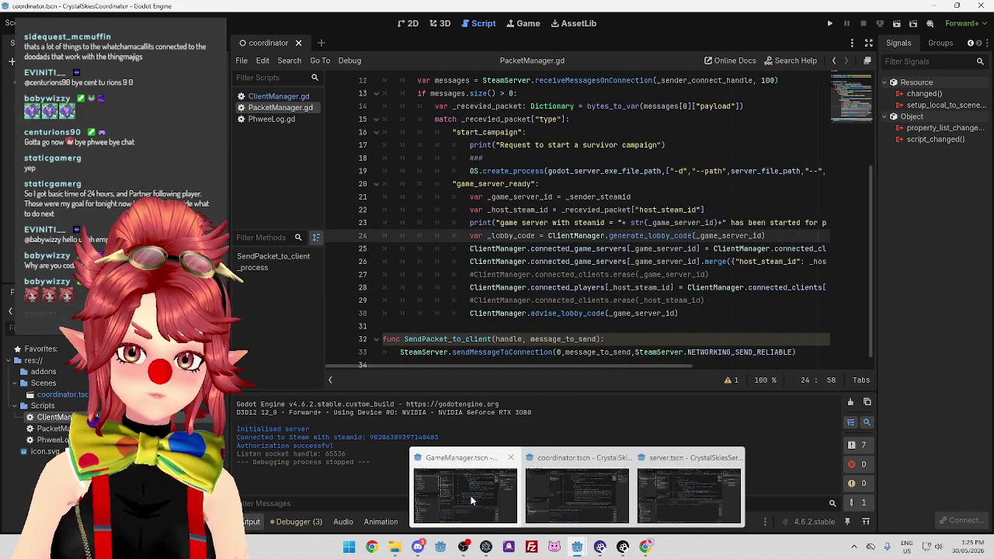
{"action": "left_click", "coordinate": [560, 490]}
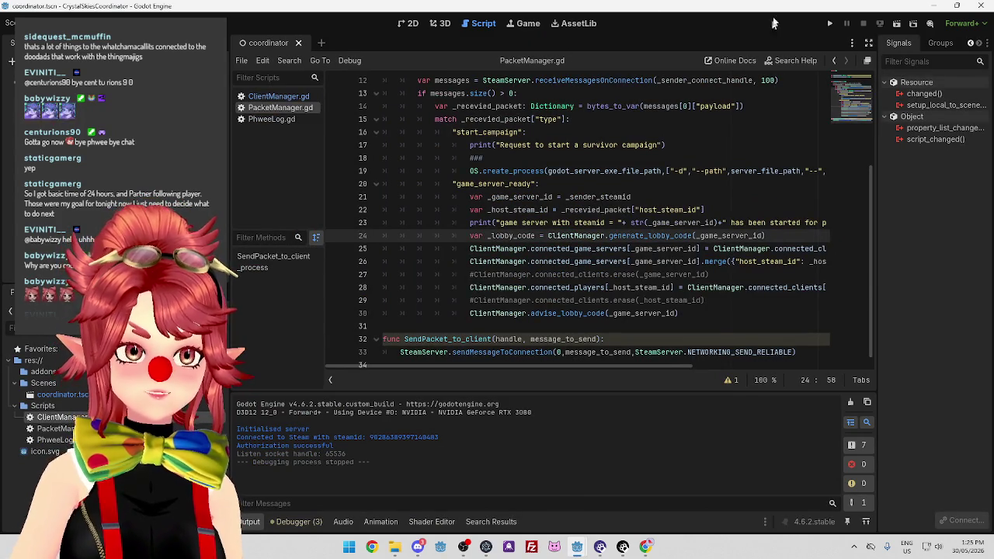
{"action": "left_click", "coordinate": [829, 23]}
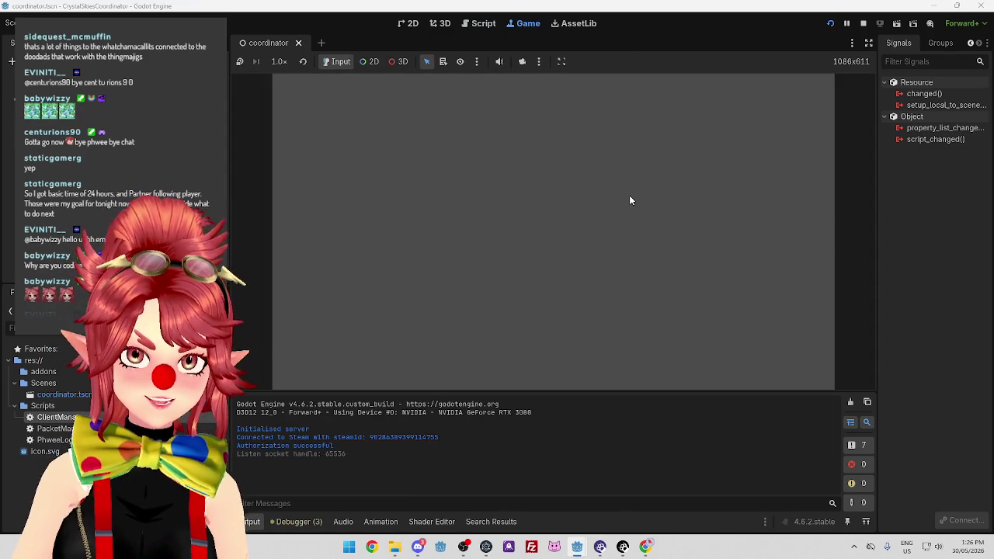
Restart the client game and open the survivor campaign screen.
{"action": "left_click", "coordinate": [526, 441]}
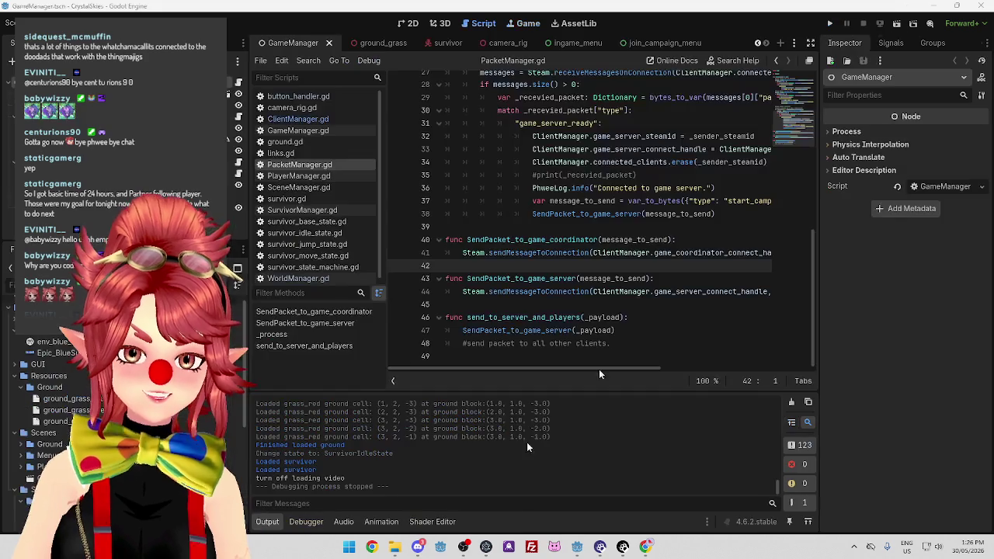
{"action": "left_click", "coordinate": [828, 24]}
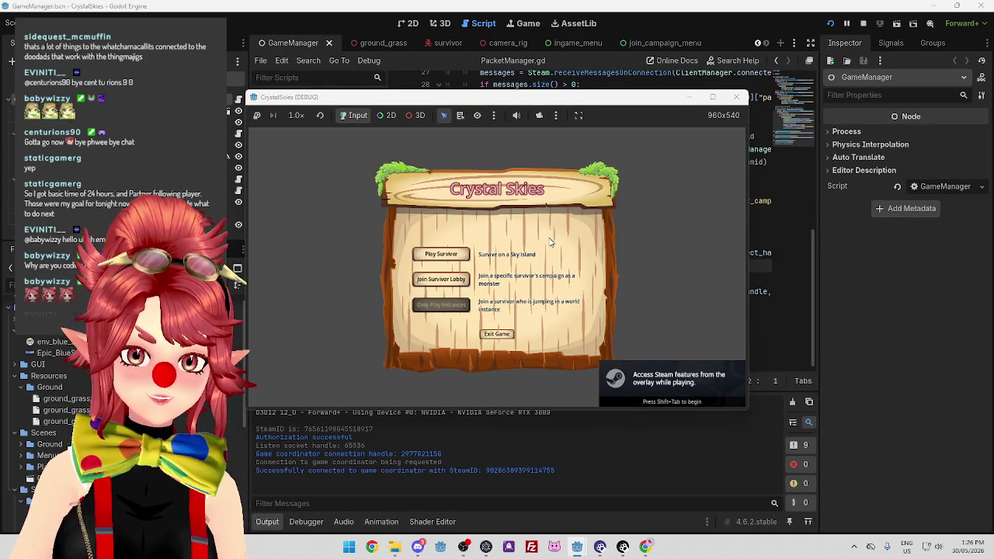
{"action": "left_click", "coordinate": [440, 254]}
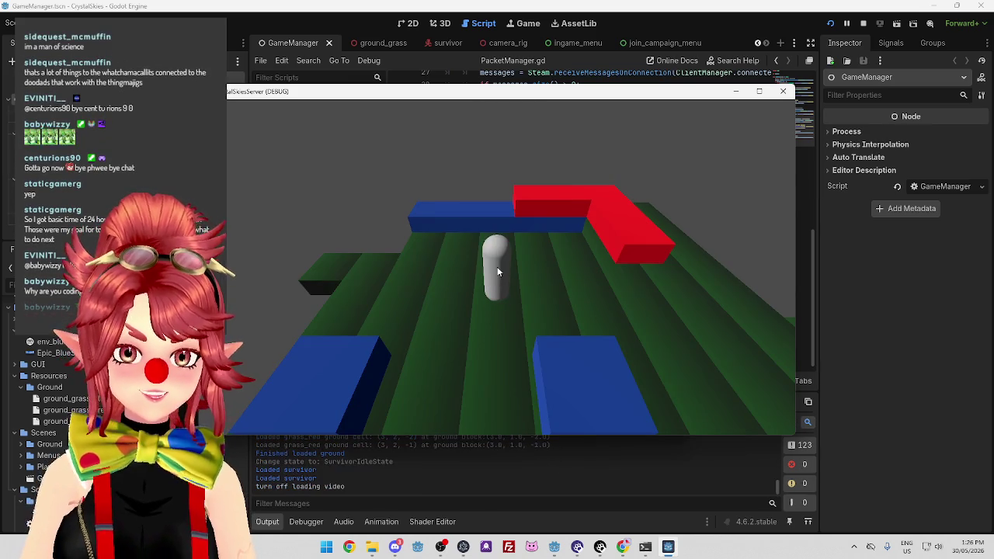
Check the game server console and select the printed lobby code in the coordinator output.
{"action": "key", "text": "alt+Tab"}
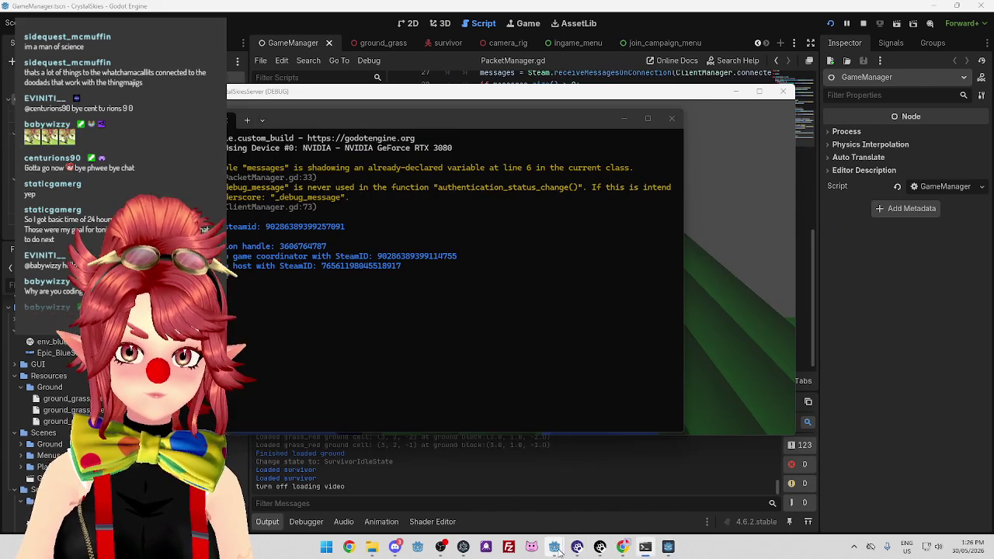
{"action": "mouse_move", "coordinate": [600, 547]}
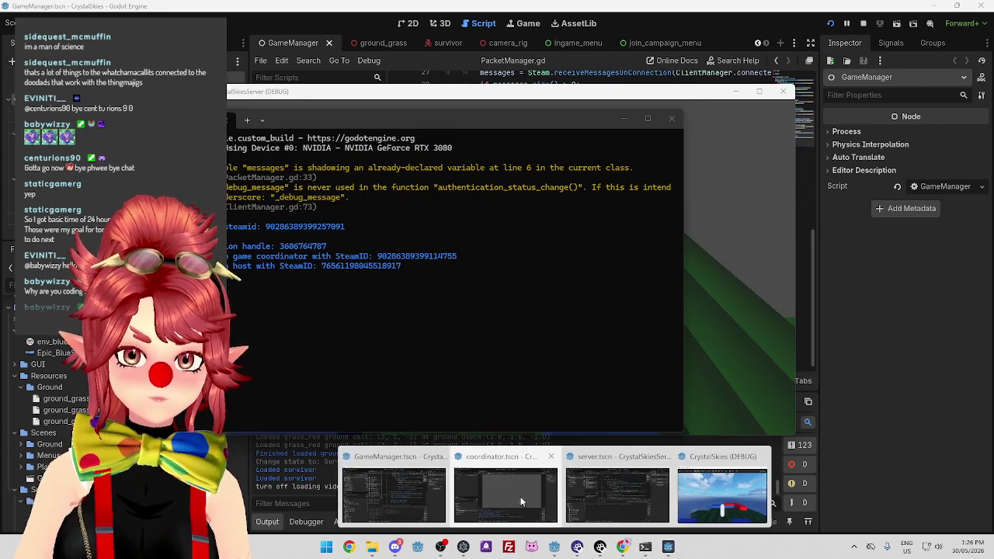
{"action": "left_click", "coordinate": [505, 497]}
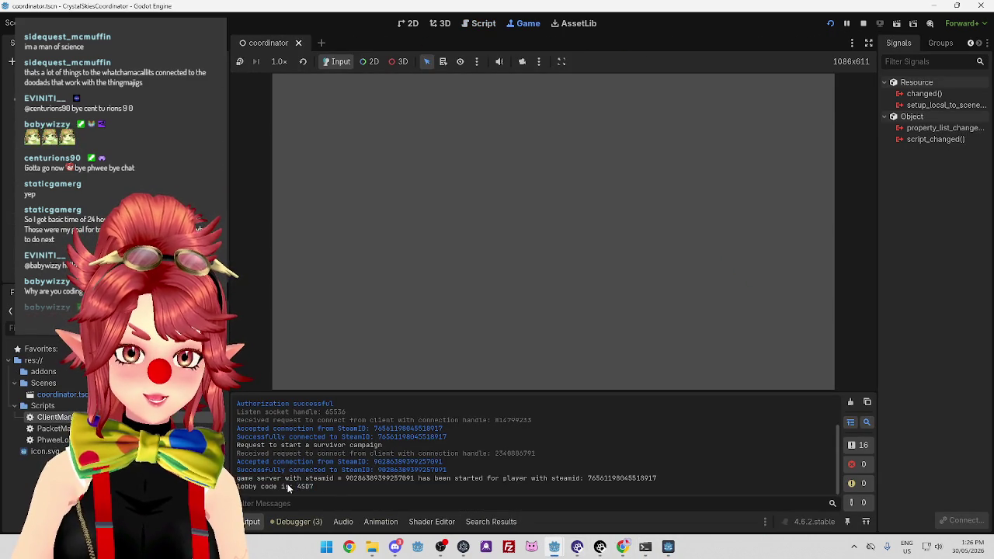
{"action": "left_click_drag", "start_coordinate": [297, 487], "coordinate": [314, 487]}
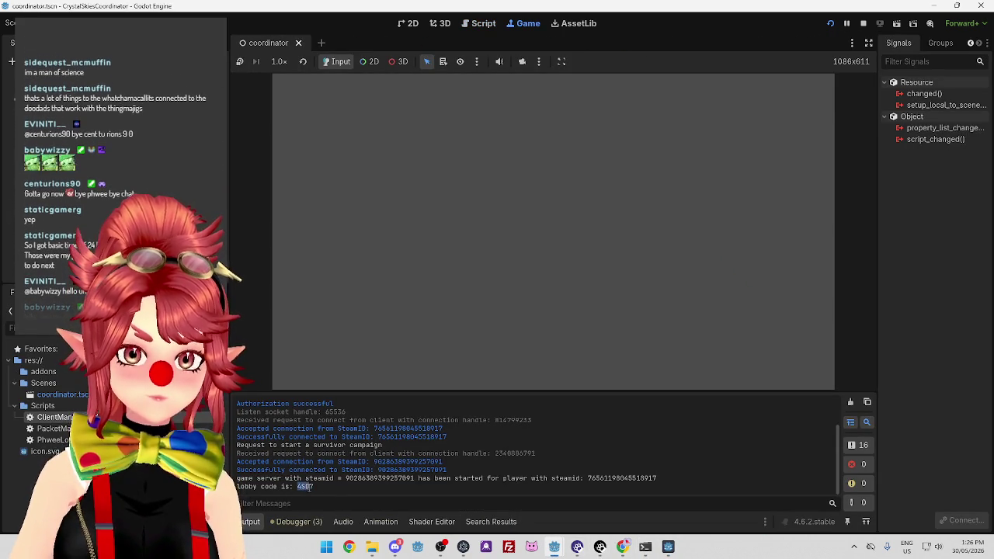
{"action": "mouse_move", "coordinate": [553, 547]}
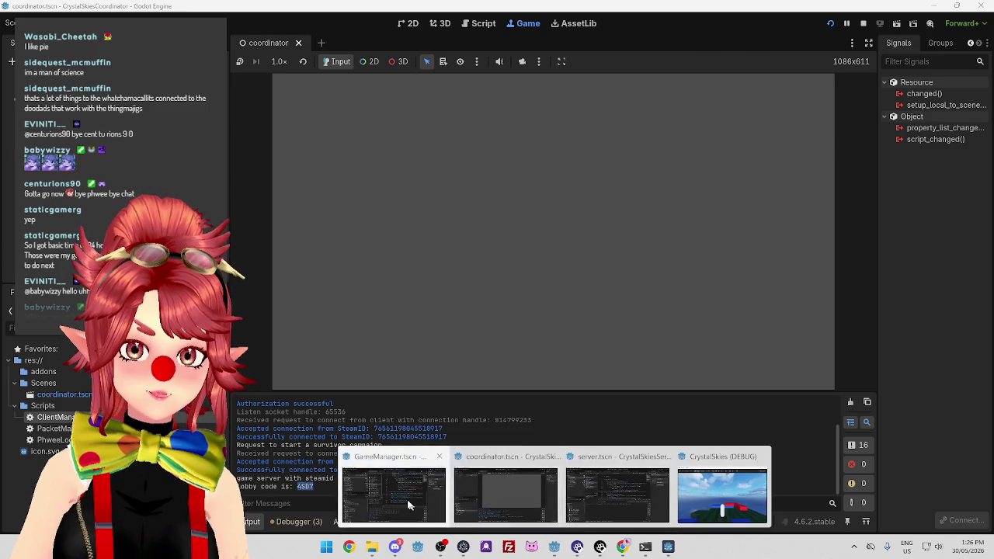
{"action": "left_click", "coordinate": [406, 497]}
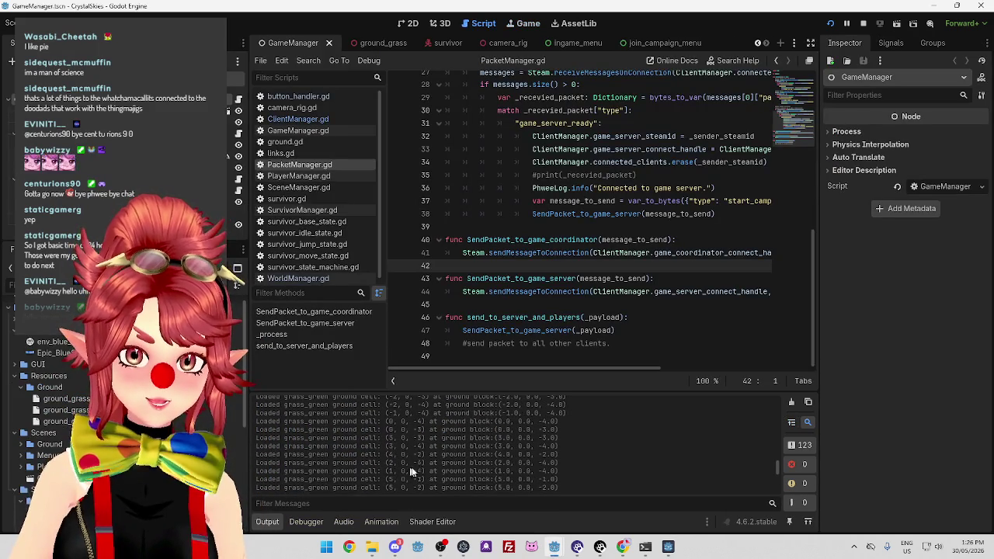
Review the server's console output and its PacketManager.gd lobby_code handler.
{"action": "mouse_move", "coordinate": [776, 467]}
{"action": "left_mouse_down"}
{"action": "mouse_move", "coordinate": [760, 406]}
{"action": "mouse_move", "coordinate": [767, 492]}
{"action": "left_mouse_up"}
{"action": "mouse_move", "coordinate": [554, 546]}
{"action": "left_click", "coordinate": [548, 470]}
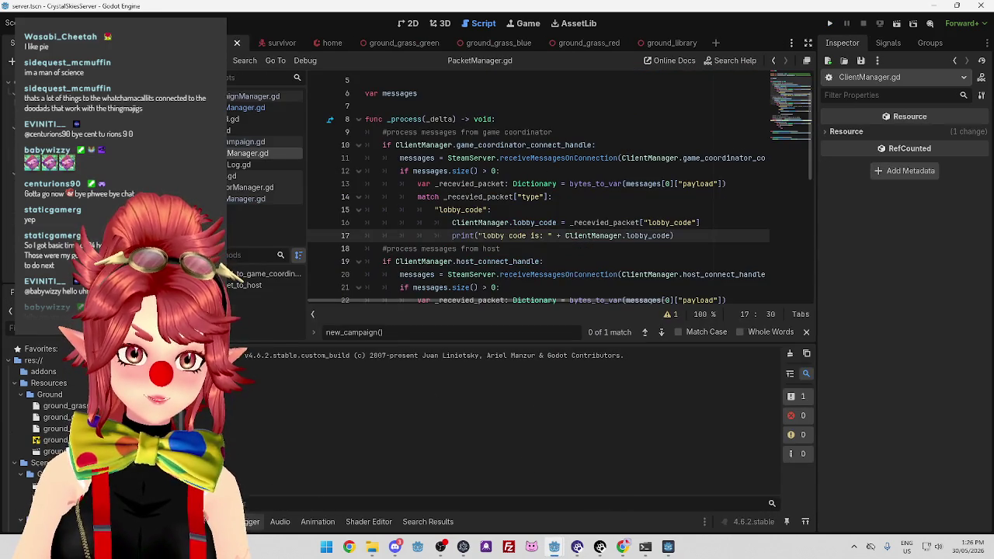
{"action": "left_click", "coordinate": [649, 550]}
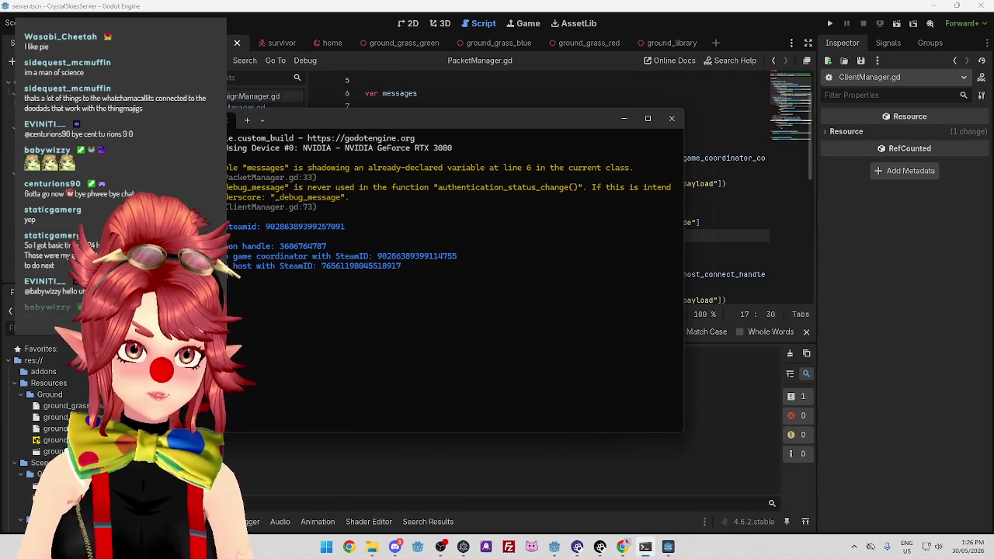
{"action": "left_click", "coordinate": [440, 467]}
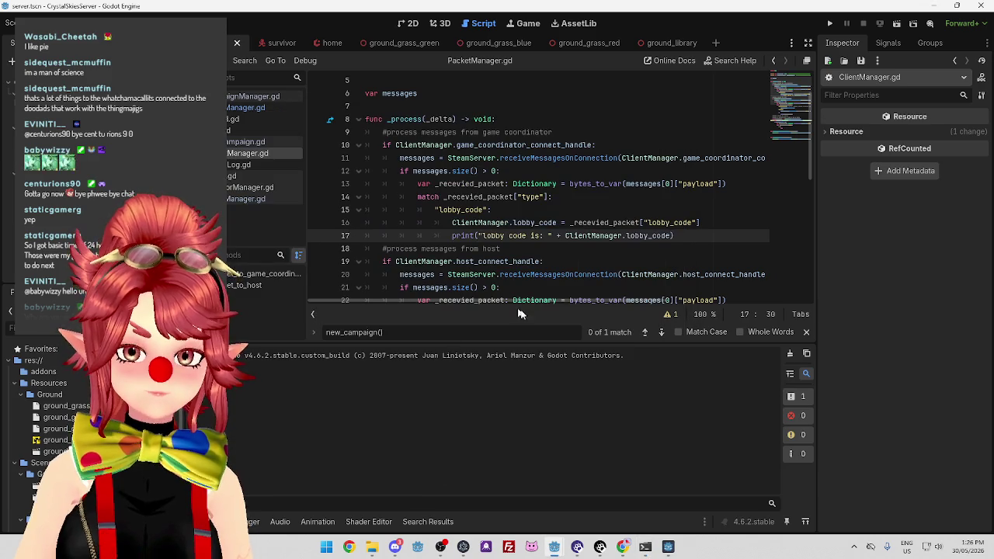
{"action": "scroll", "coordinate": [524, 250], "scroll_direction": "down", "scroll_amount": 8}
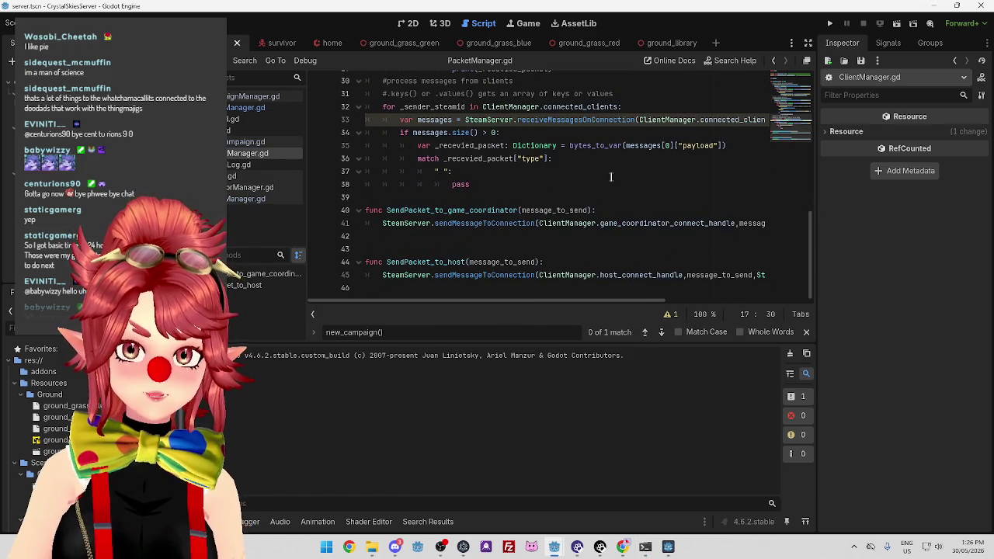
{"action": "mouse_move", "coordinate": [611, 298]}
{"action": "left_mouse_down"}
{"action": "mouse_move", "coordinate": [760, 301]}
{"action": "mouse_move", "coordinate": [548, 304]}
{"action": "left_mouse_up"}
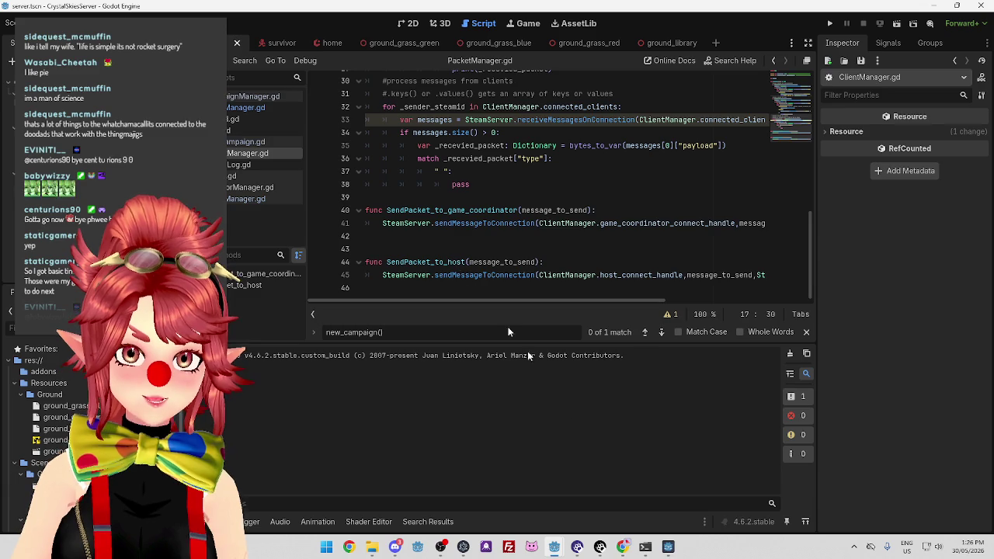
Bring the coordinator project window back to the front.
{"action": "mouse_move", "coordinate": [553, 547]}
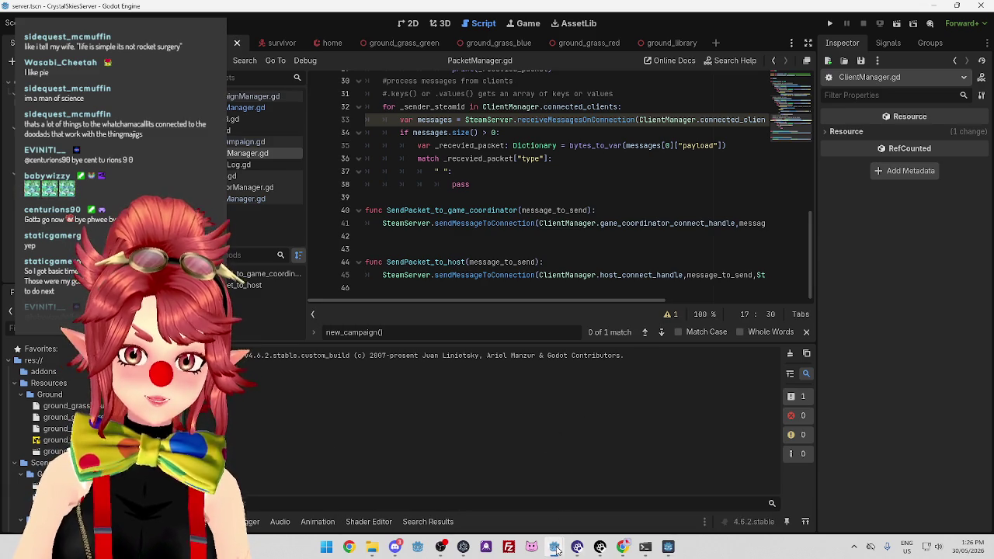
{"action": "mouse_move", "coordinate": [553, 546]}
{"action": "left_click", "coordinate": [534, 503]}
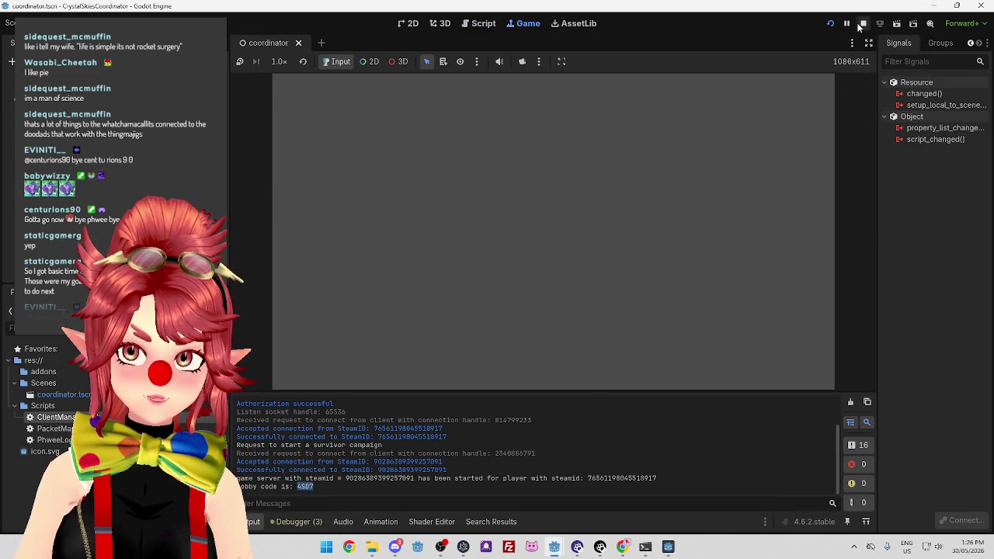
{"action": "left_click", "coordinate": [862, 24]}
{"action": "mouse_move", "coordinate": [554, 547]}
{"action": "left_click", "coordinate": [404, 497]}
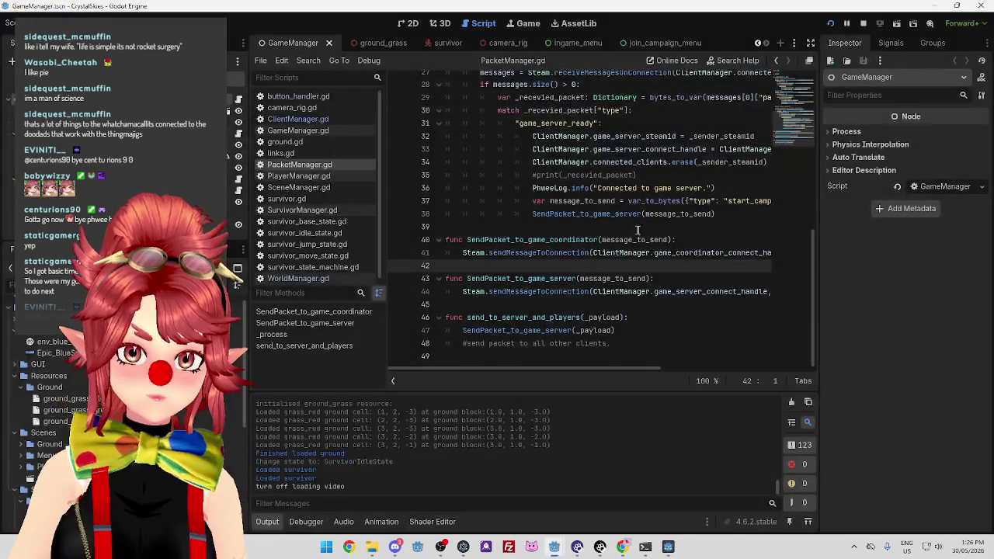
{"action": "scroll", "coordinate": [595, 248], "scroll_direction": "up", "scroll_amount": 3}
{"action": "scroll", "coordinate": [595, 249], "scroll_direction": "up", "scroll_amount": 4}
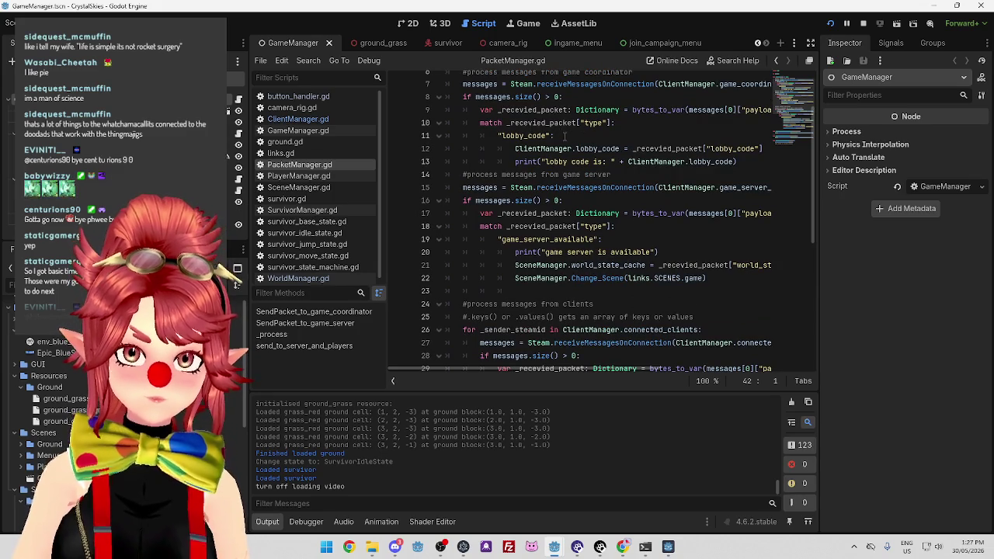
{"action": "left_click", "coordinate": [565, 136]}
{"action": "double_click", "coordinate": [543, 123]}
{"action": "left_click", "coordinate": [619, 148]}
{"action": "double_click", "coordinate": [619, 148]}
{"action": "left_click", "coordinate": [621, 148]}
{"action": "left_click_drag", "start_coordinate": [581, 370], "coordinate": [603, 371]}
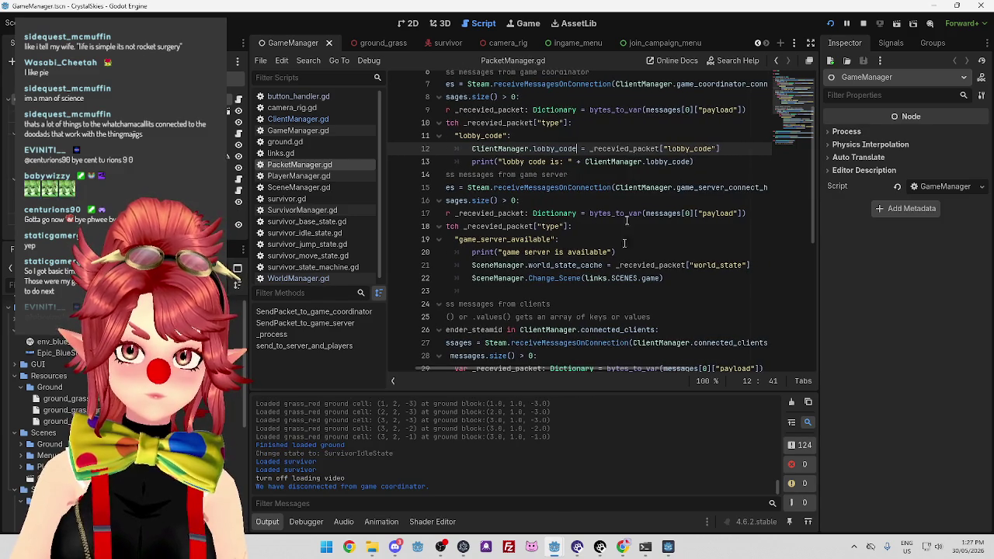
{"action": "left_click_drag", "start_coordinate": [593, 148], "coordinate": [711, 148]}
{"action": "left_click_drag", "start_coordinate": [549, 162], "coordinate": [606, 161]}
{"action": "left_click_drag", "start_coordinate": [539, 371], "coordinate": [493, 371]}
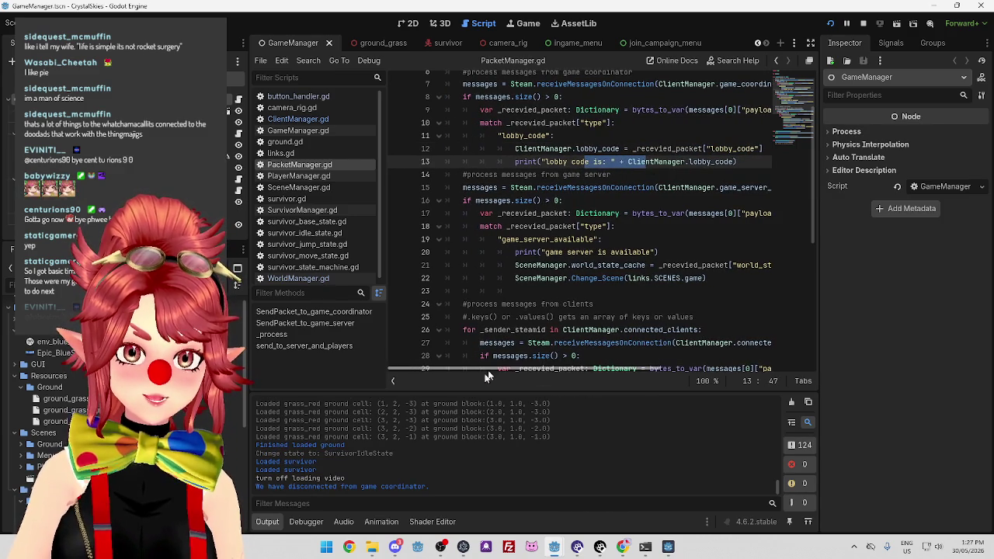
{"action": "scroll", "coordinate": [472, 458], "scroll_direction": "up", "scroll_amount": 2}
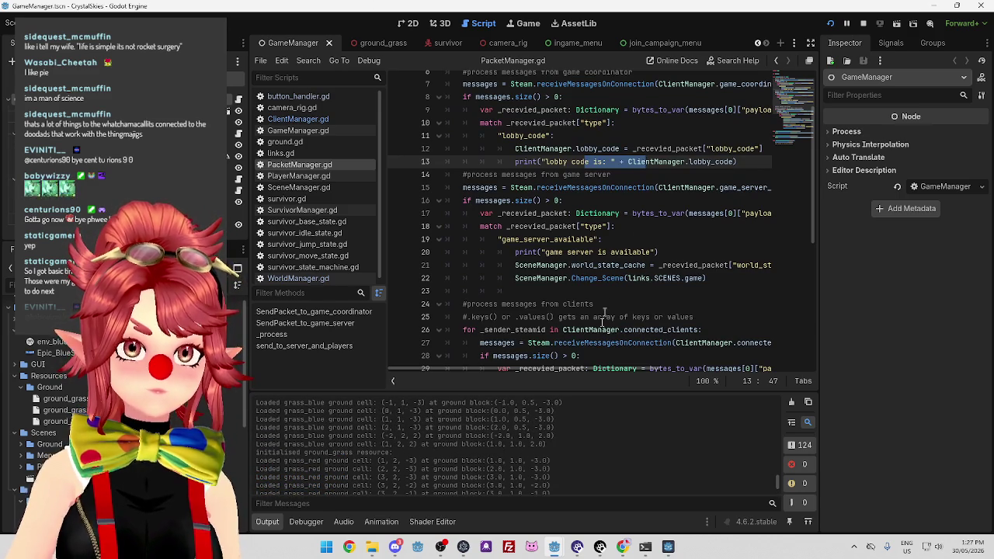
{"action": "scroll", "coordinate": [545, 477], "scroll_direction": "up", "scroll_amount": 3}
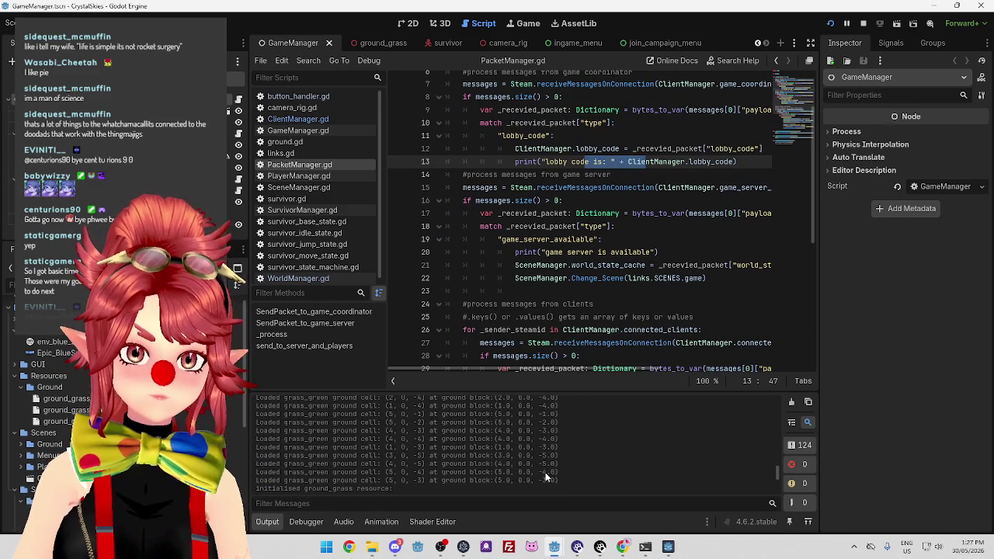
{"action": "mouse_move", "coordinate": [553, 547]}
{"action": "left_click", "coordinate": [400, 503]}
{"action": "scroll", "coordinate": [590, 194], "scroll_direction": "up", "scroll_amount": 2}
{"action": "left_click", "coordinate": [595, 184]}
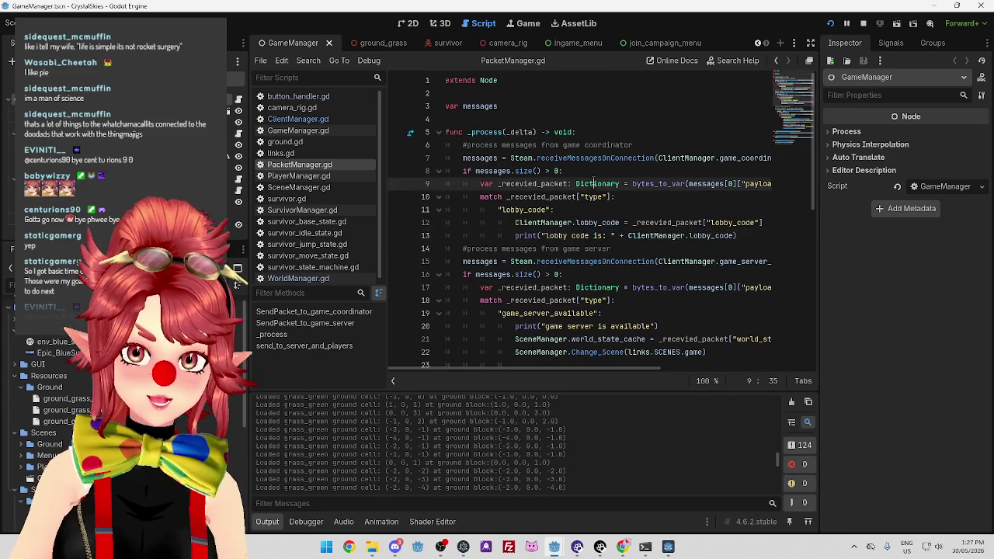
{"action": "left_click_drag", "start_coordinate": [246, 238], "coordinate": [178, 238]}
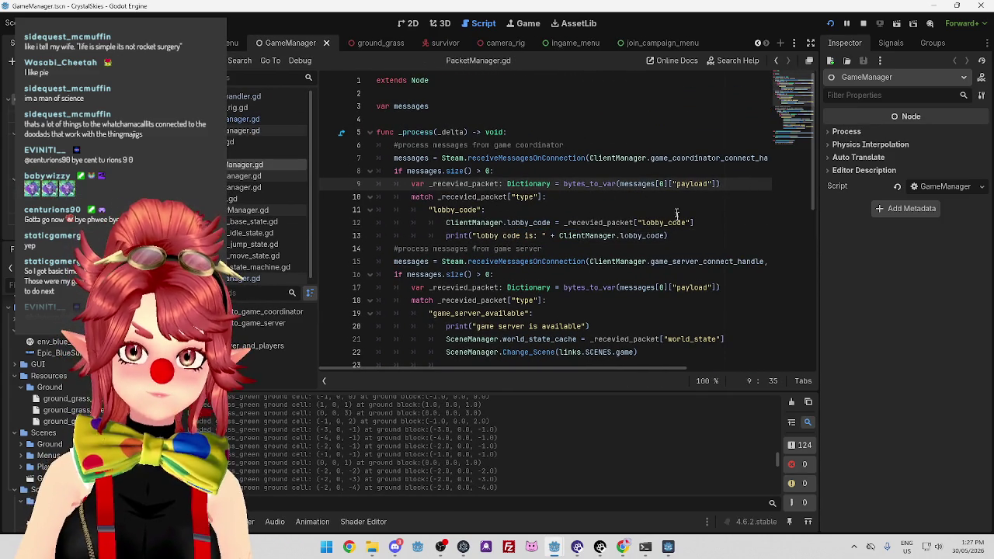
{"action": "mouse_move", "coordinate": [600, 368]}
{"action": "left_mouse_down"}
{"action": "mouse_move", "coordinate": [657, 369]}
{"action": "mouse_move", "coordinate": [556, 368]}
{"action": "left_mouse_up"}
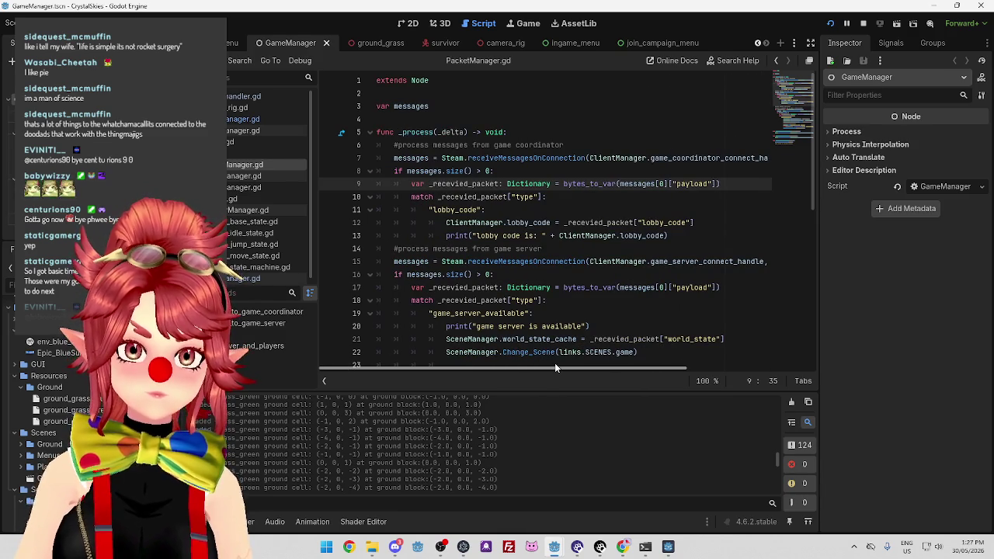
{"action": "scroll", "coordinate": [449, 251], "scroll_direction": "down", "scroll_amount": 4}
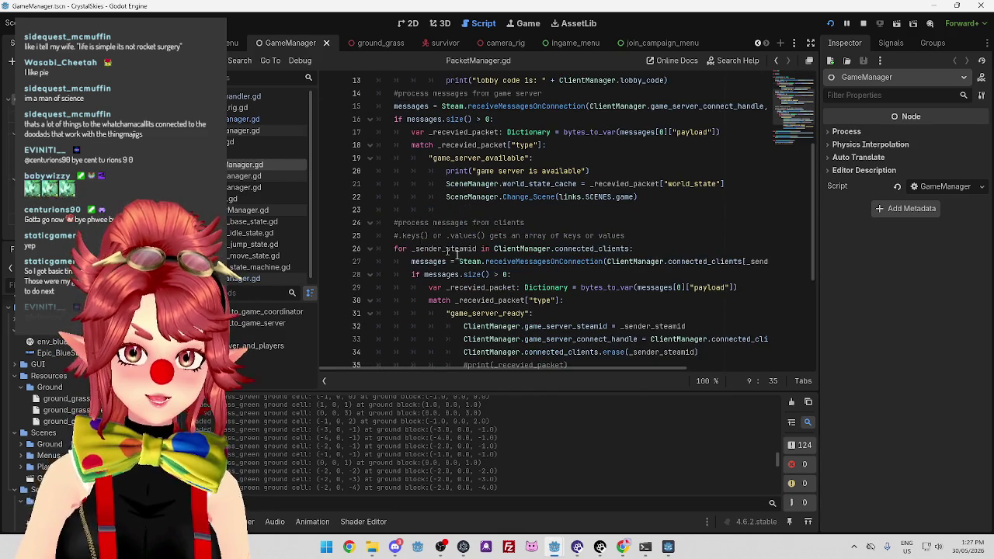
{"action": "scroll", "coordinate": [456, 254], "scroll_direction": "up", "scroll_amount": 4}
{"action": "scroll", "coordinate": [526, 168], "scroll_direction": "down", "scroll_amount": 5}
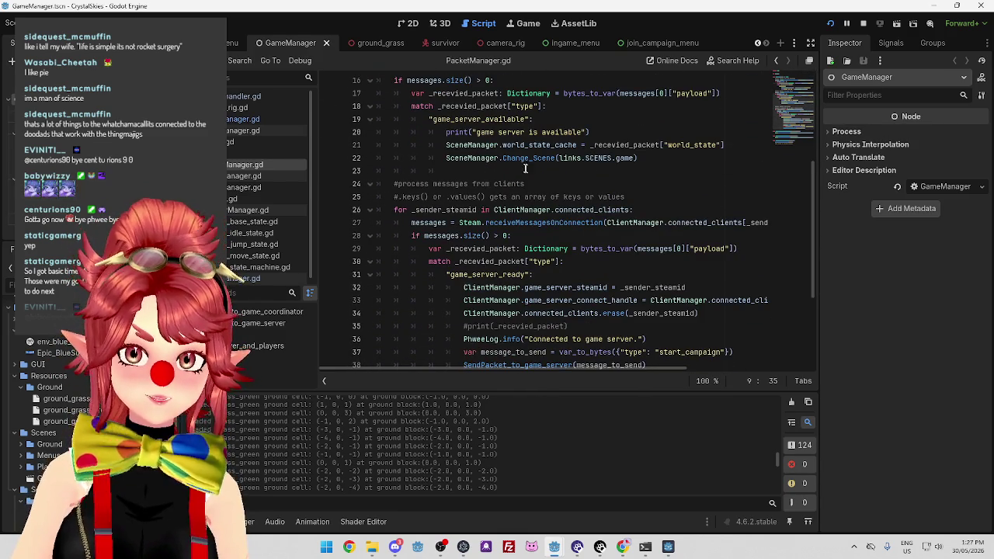
{"action": "scroll", "coordinate": [532, 192], "scroll_direction": "up", "scroll_amount": 5}
{"action": "scroll", "coordinate": [580, 219], "scroll_direction": "down", "scroll_amount": 4}
{"action": "scroll", "coordinate": [580, 219], "scroll_direction": "down", "scroll_amount": 2}
{"action": "scroll", "coordinate": [487, 246], "scroll_direction": "down", "scroll_amount": 2}
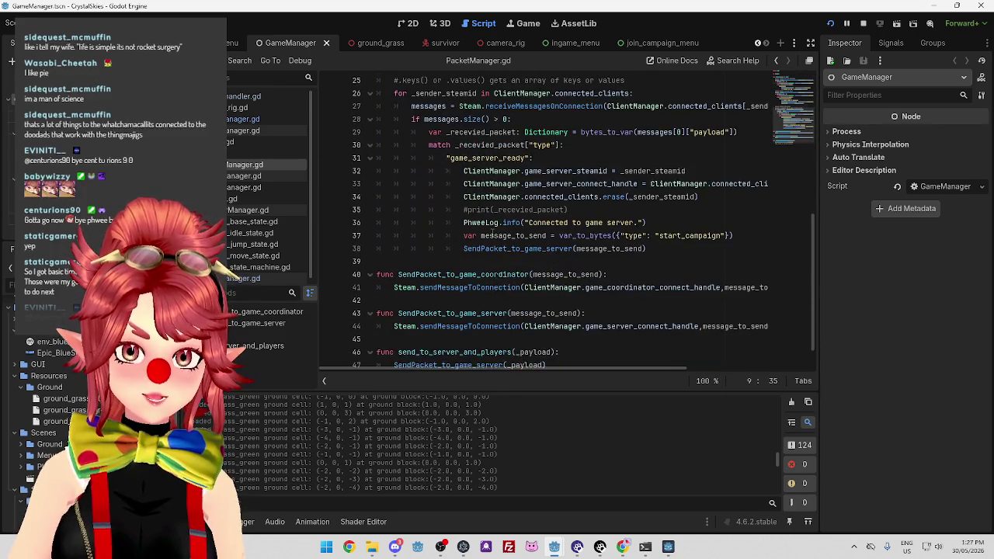
{"action": "scroll", "coordinate": [493, 236], "scroll_direction": "up", "scroll_amount": 2}
{"action": "left_click", "coordinate": [703, 186]}
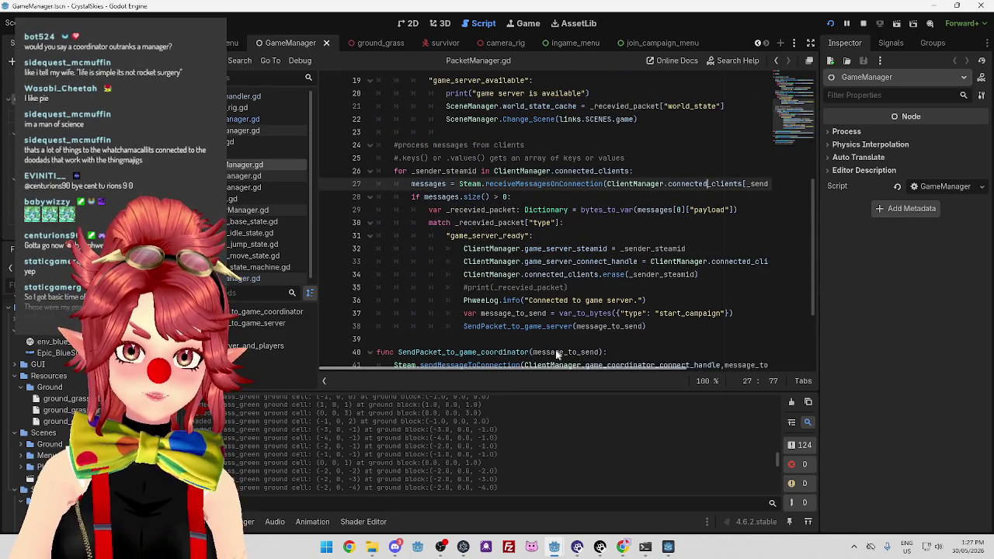
{"action": "scroll", "coordinate": [491, 211], "scroll_direction": "up", "scroll_amount": 5}
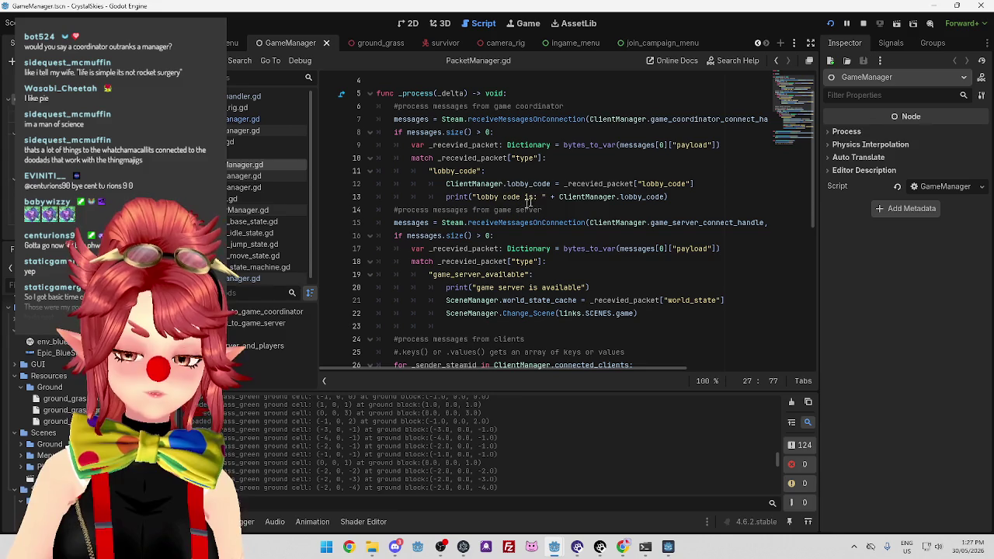
{"action": "double_click", "coordinate": [457, 171]}
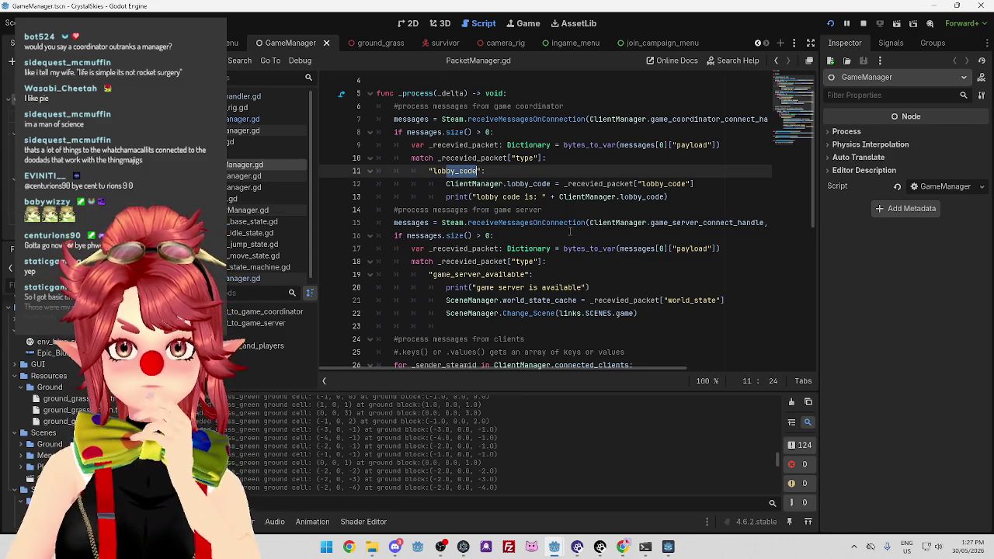
{"action": "mouse_move", "coordinate": [567, 228]}
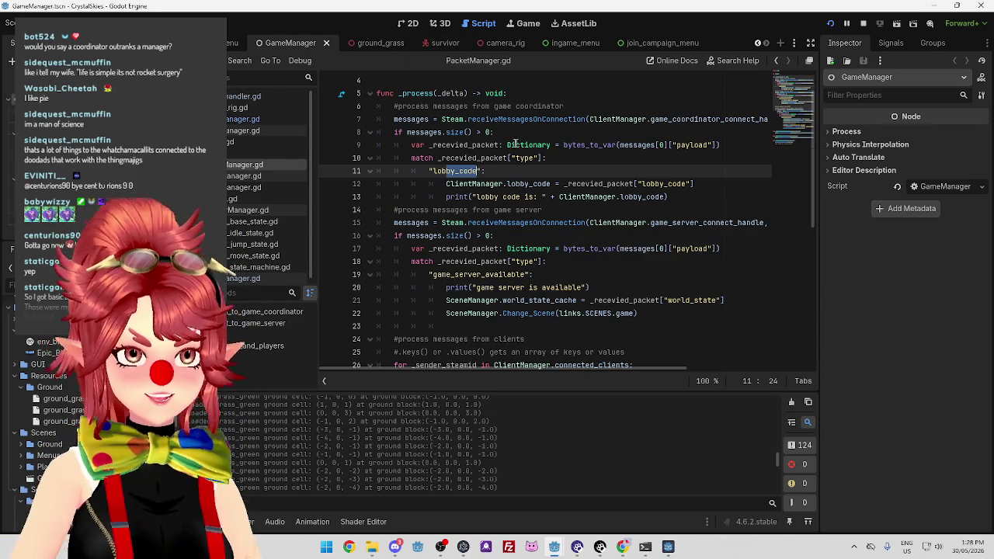
{"action": "left_click", "coordinate": [556, 107]}
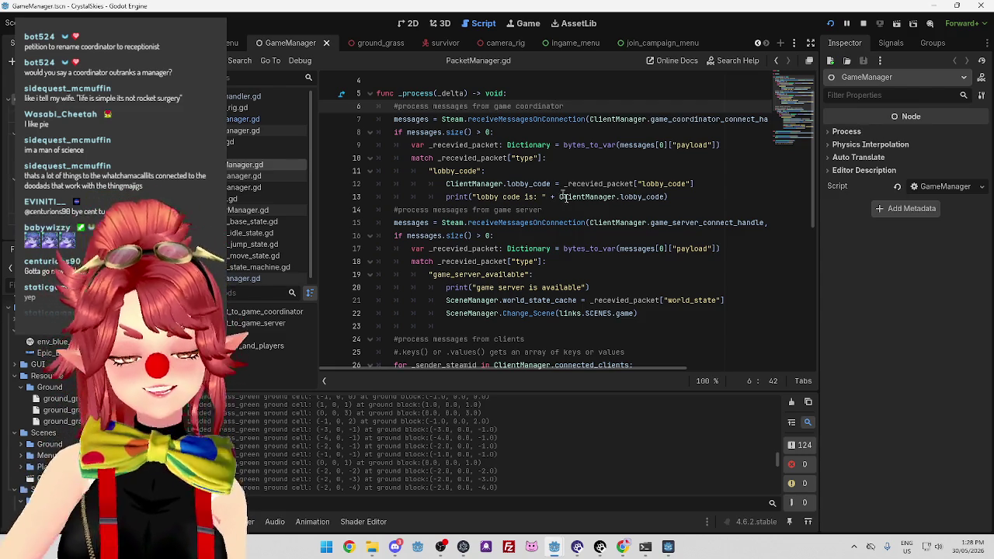
{"action": "scroll", "coordinate": [578, 233], "scroll_direction": "up", "scroll_amount": 1}
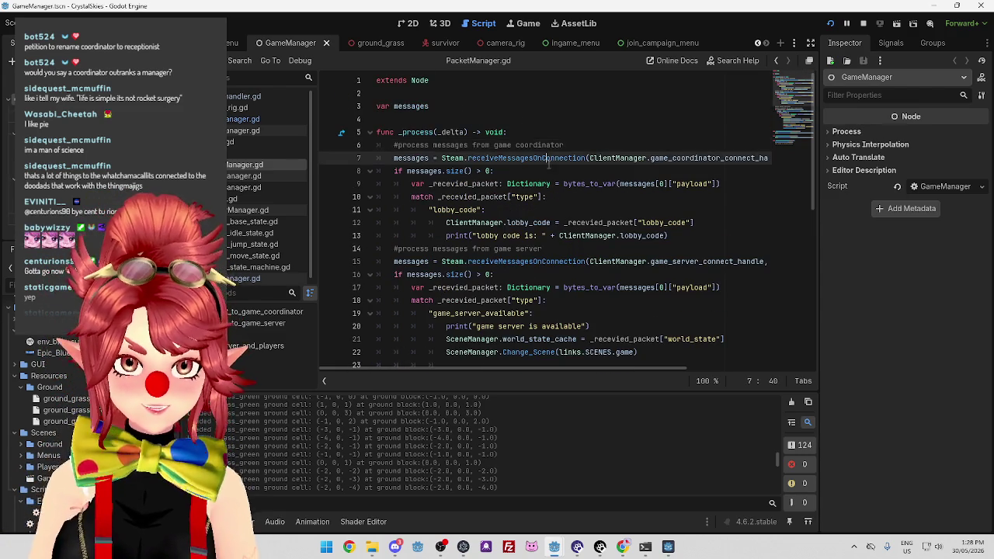
{"action": "left_click", "coordinate": [600, 141]}
{"action": "scroll", "coordinate": [575, 180], "scroll_direction": "down", "scroll_amount": 1}
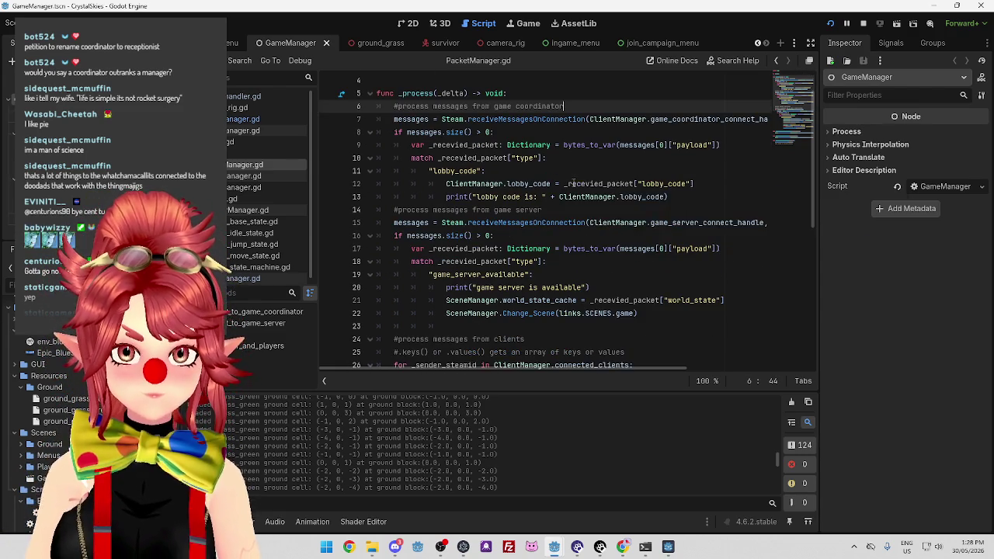
{"action": "left_click", "coordinate": [531, 131]}
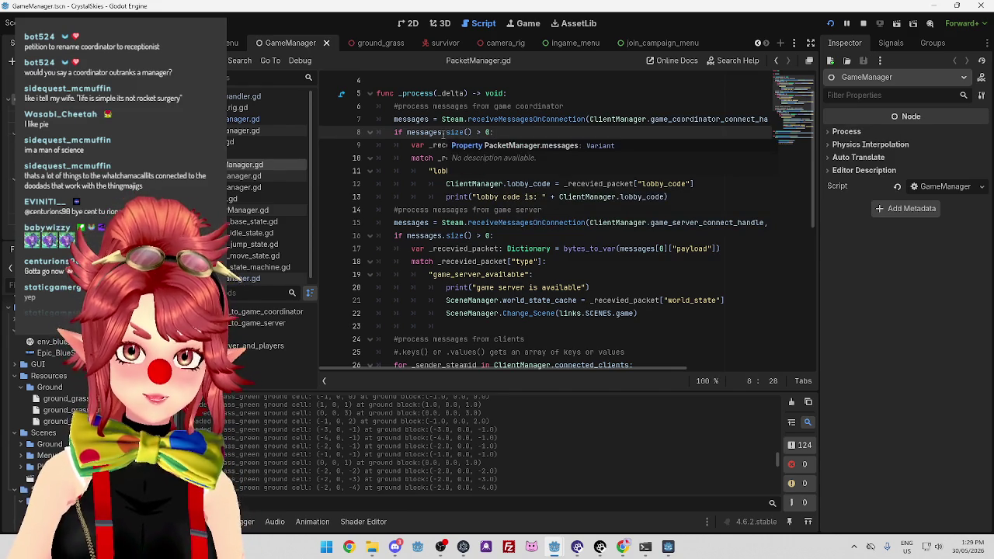
{"action": "scroll", "coordinate": [498, 470], "scroll_direction": "up", "scroll_amount": 5}
{"action": "scroll", "coordinate": [496, 465], "scroll_direction": "up", "scroll_amount": 3}
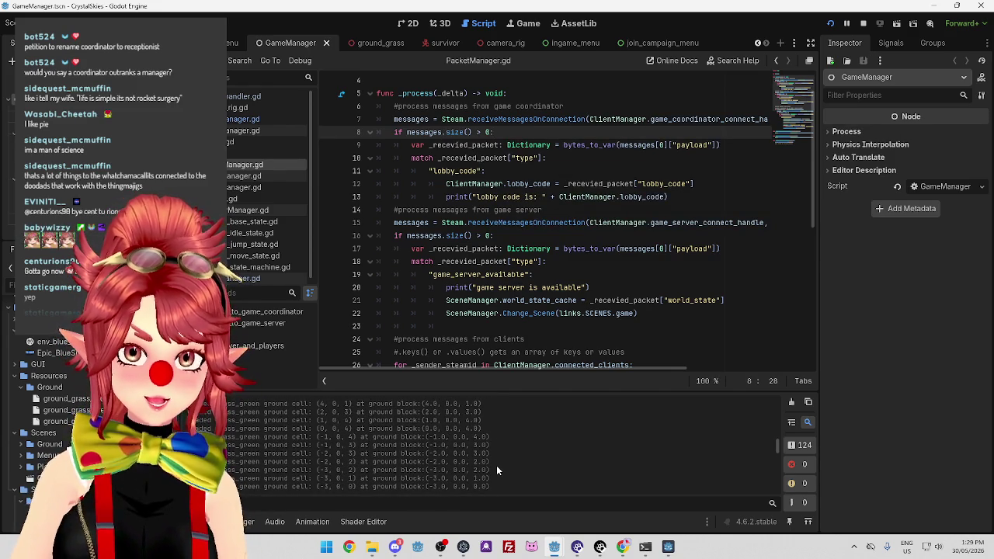
{"action": "scroll", "coordinate": [496, 465], "scroll_direction": "up", "scroll_amount": 5}
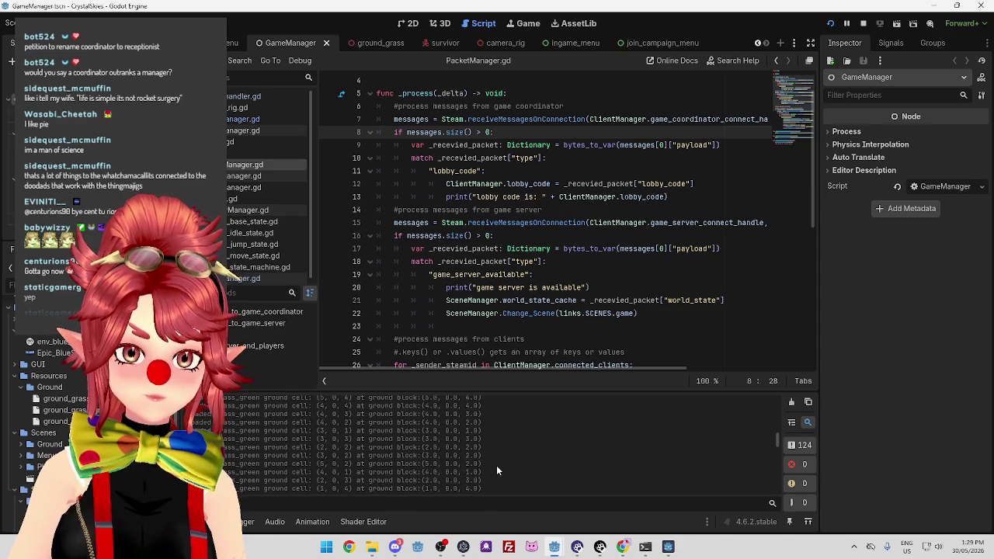
{"action": "scroll", "coordinate": [496, 465], "scroll_direction": "up", "scroll_amount": 5}
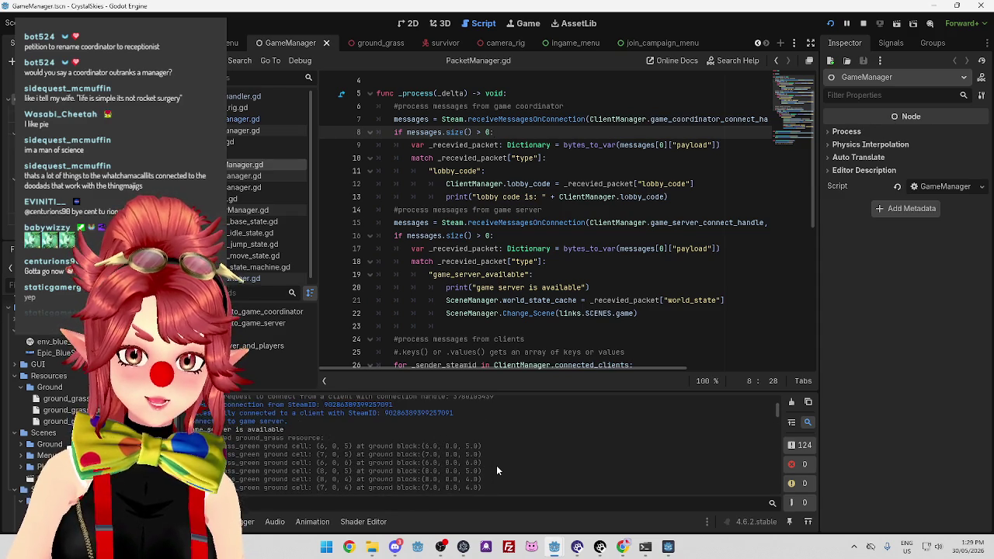
{"action": "scroll", "coordinate": [412, 428], "scroll_direction": "up", "scroll_amount": 1}
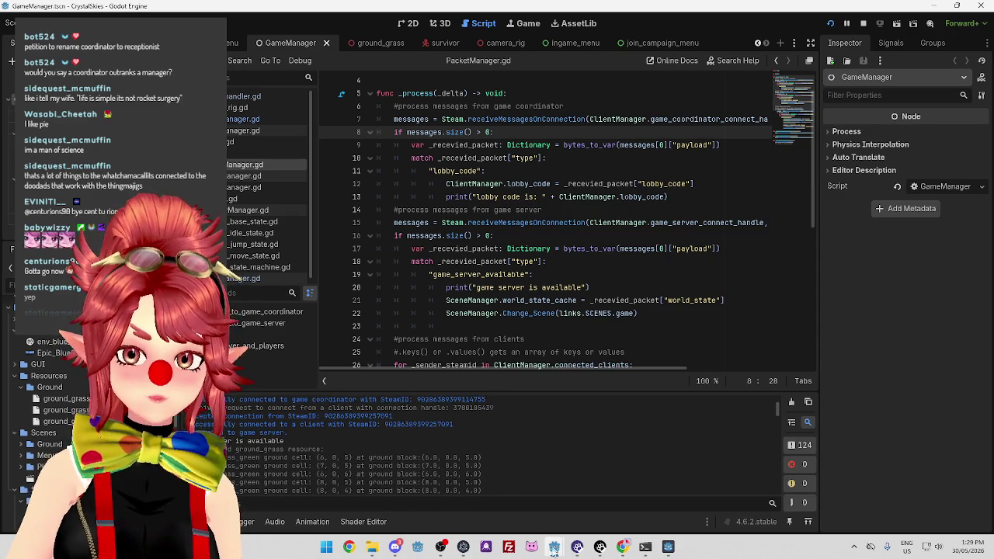
{"action": "mouse_move", "coordinate": [554, 553]}
{"action": "left_click", "coordinate": [465, 477]}
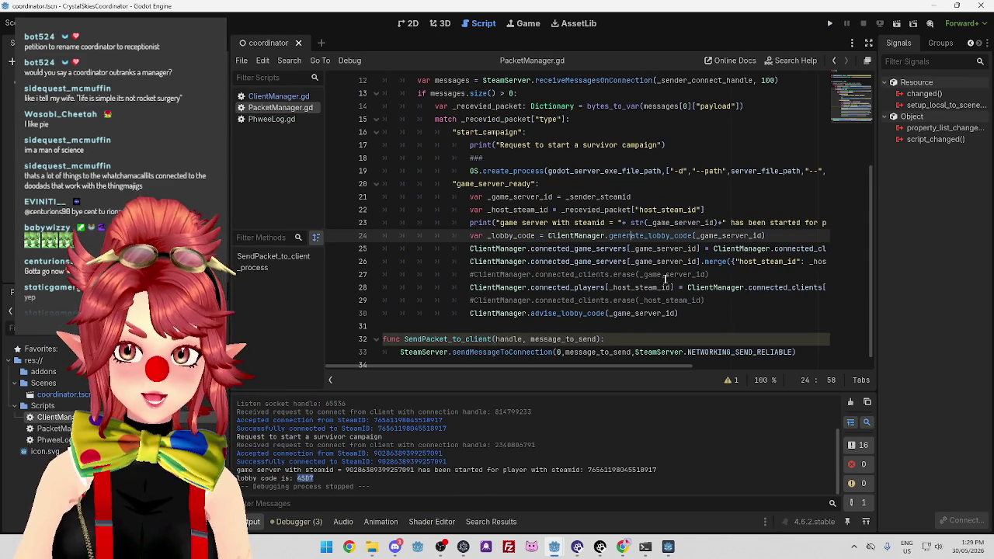
{"action": "left_click", "coordinate": [588, 314], "text": "ctrl"}
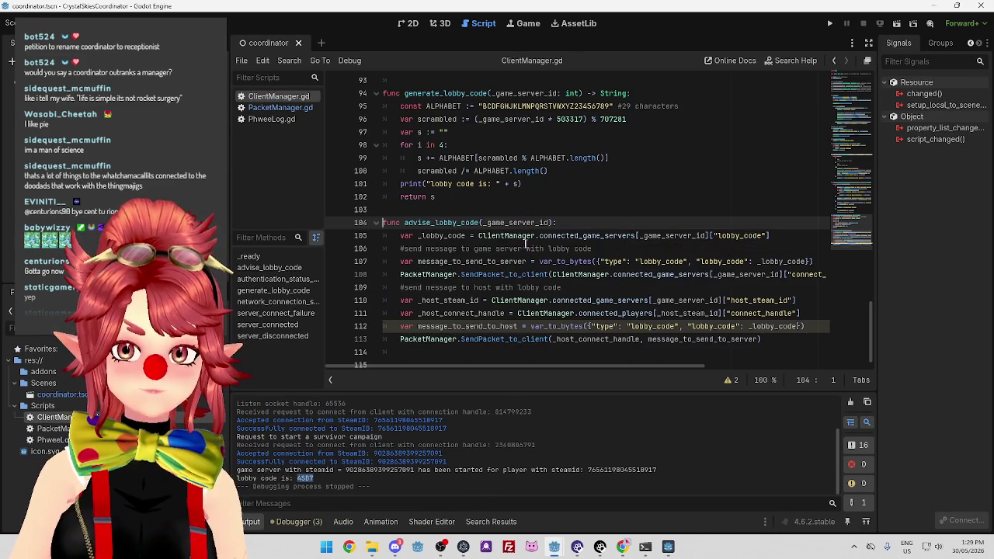
{"action": "mouse_move", "coordinate": [615, 367]}
{"action": "left_mouse_down"}
{"action": "mouse_move", "coordinate": [668, 362]}
{"action": "mouse_move", "coordinate": [703, 375]}
{"action": "mouse_move", "coordinate": [606, 376]}
{"action": "left_mouse_up"}
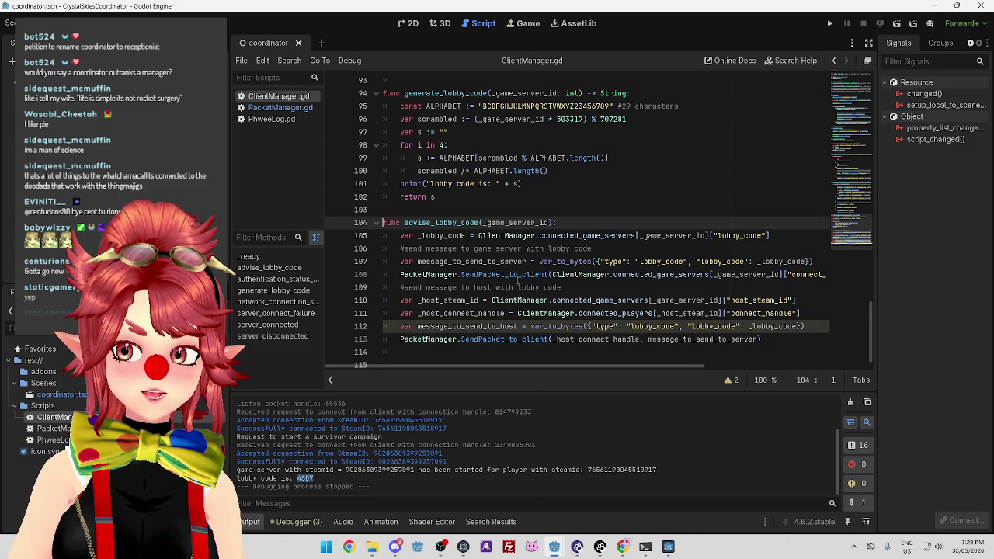
{"action": "mouse_move", "coordinate": [554, 547]}
{"action": "left_click", "coordinate": [390, 486]}
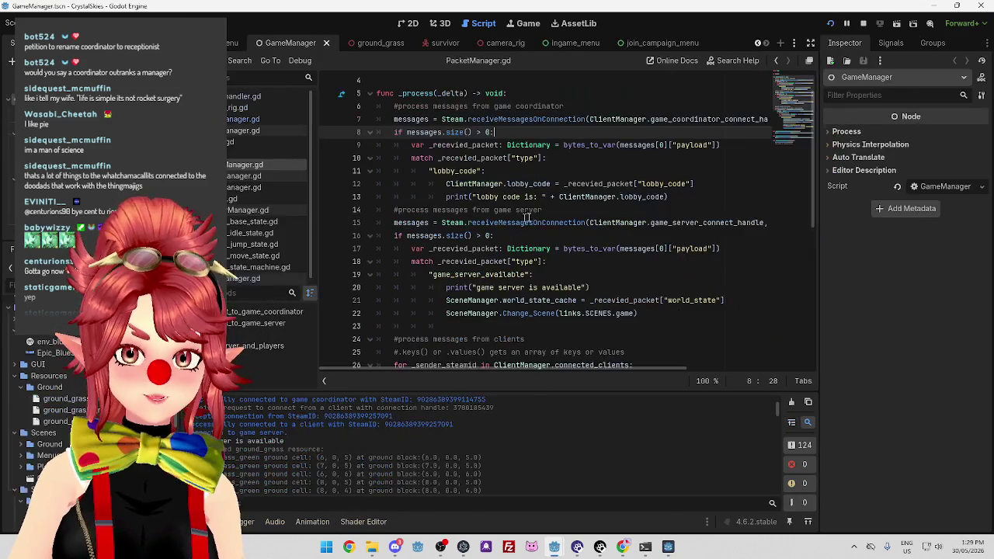
Insert a blank line above the packet decoding line in PacketManager.gd.
{"action": "scroll", "coordinate": [464, 177], "scroll_direction": "up", "scroll_amount": 1}
{"action": "scroll", "coordinate": [444, 171], "scroll_direction": "down", "scroll_amount": 1}
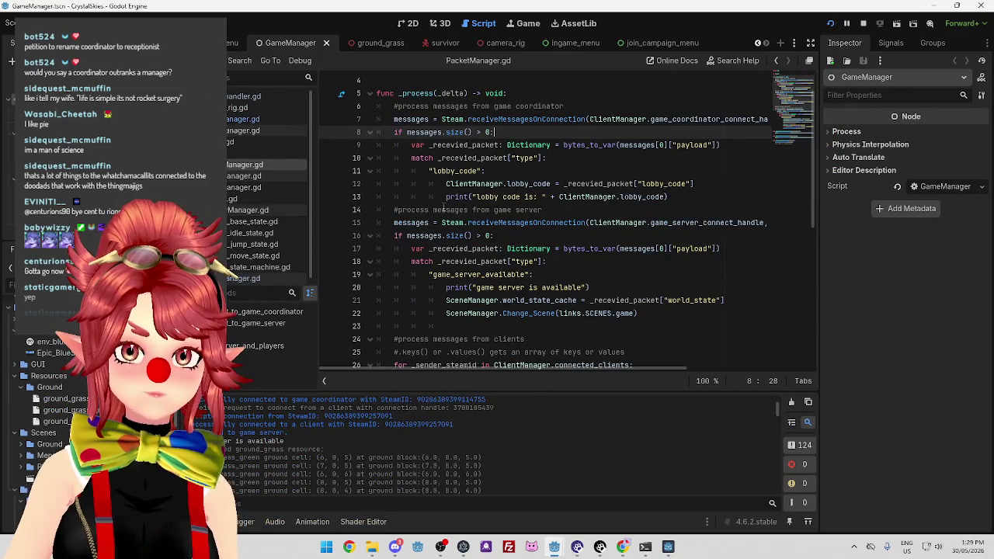
{"action": "scroll", "coordinate": [495, 255], "scroll_direction": "down", "scroll_amount": 1}
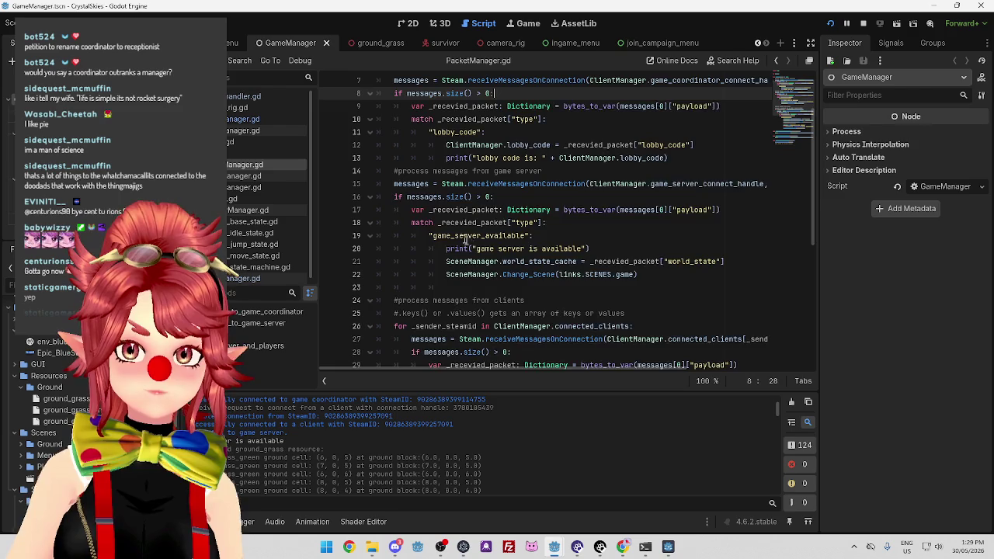
{"action": "scroll", "coordinate": [466, 241], "scroll_direction": "up", "scroll_amount": 1}
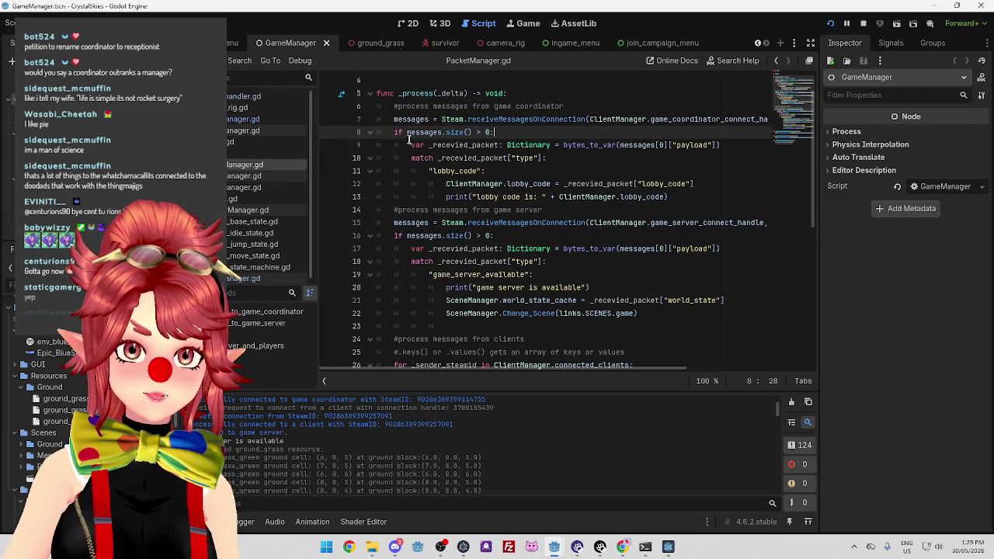
{"action": "left_click", "coordinate": [411, 145]}
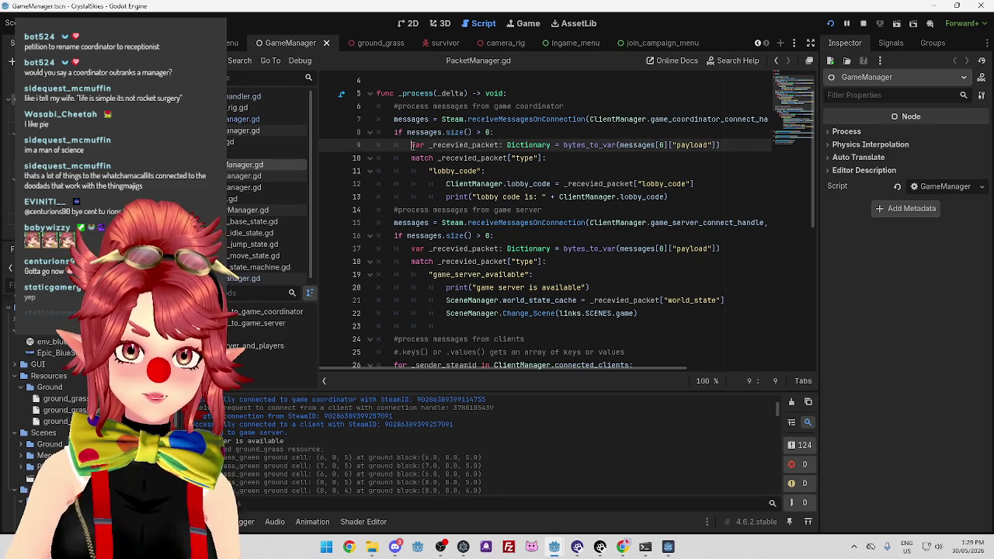
{"action": "key", "text": "Return"}
{"action": "key", "text": "Up"}
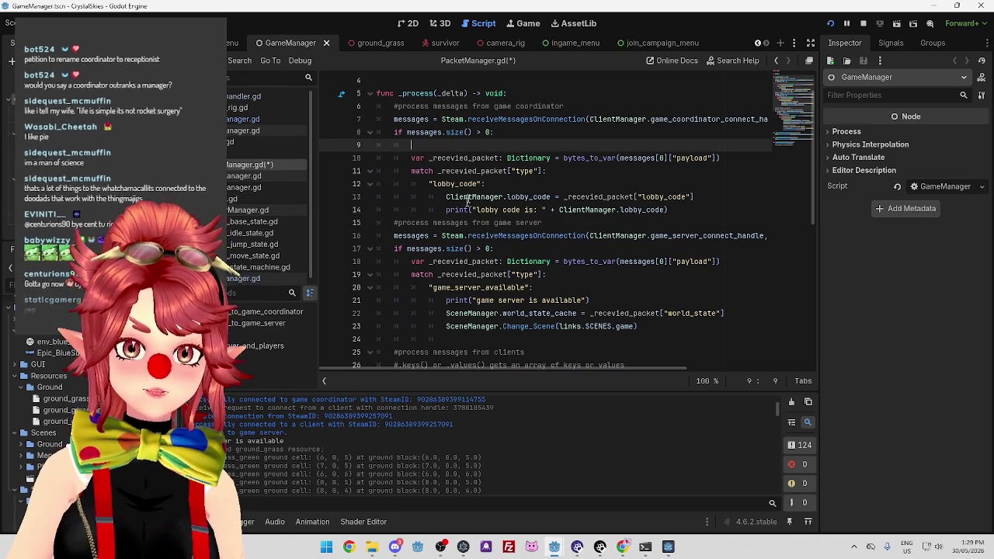
Paste a copy of the lobby code print and relabel it "received message from coordinator".
{"action": "left_click_drag", "start_coordinate": [448, 210], "coordinate": [669, 209]}
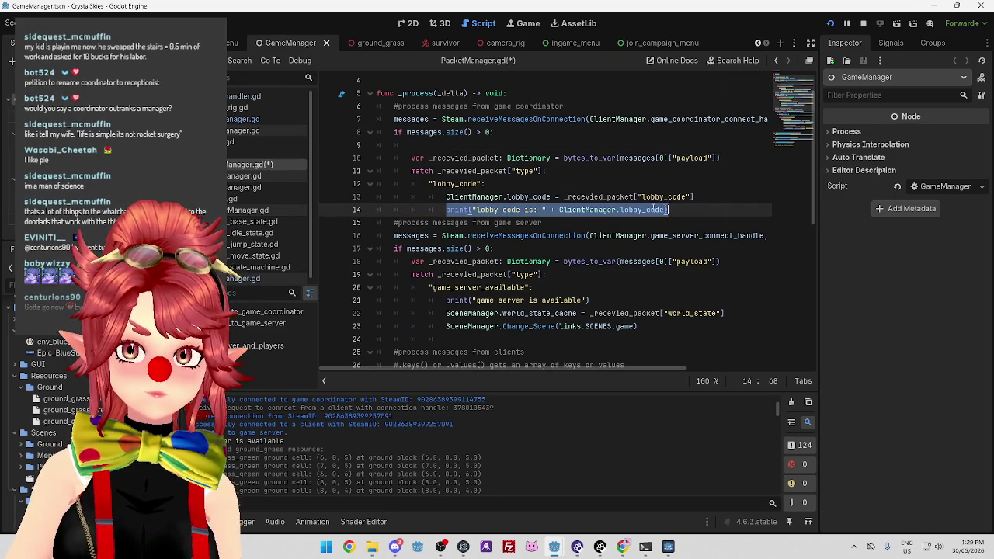
{"action": "key", "text": "ctrl+c"}
{"action": "left_click", "coordinate": [462, 145]}
{"action": "key", "text": "ctrl+v"}
{"action": "left_click_drag", "start_coordinate": [442, 146], "coordinate": [499, 145]}
{"action": "type", "text": "received messa"}
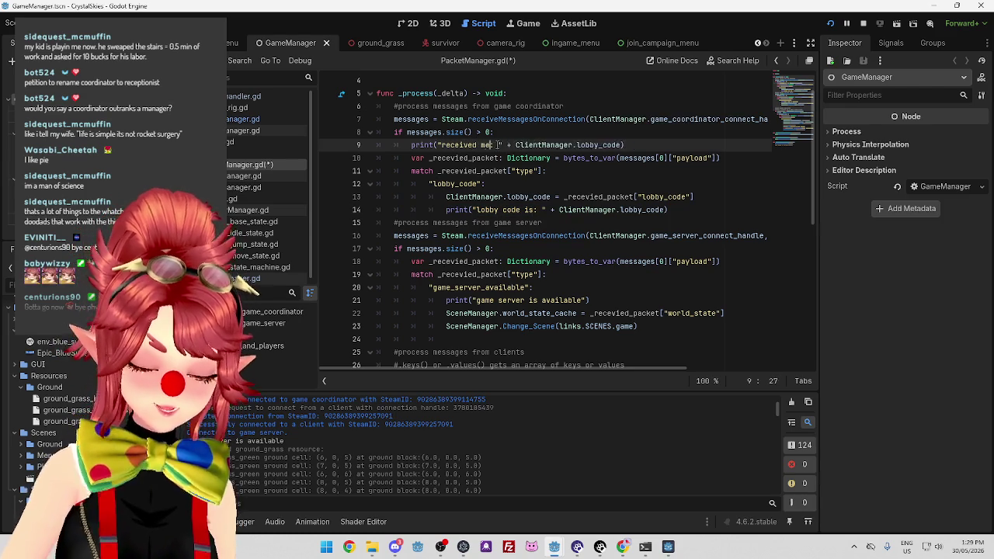
{"action": "type", "text": "ge from coordinator:"}
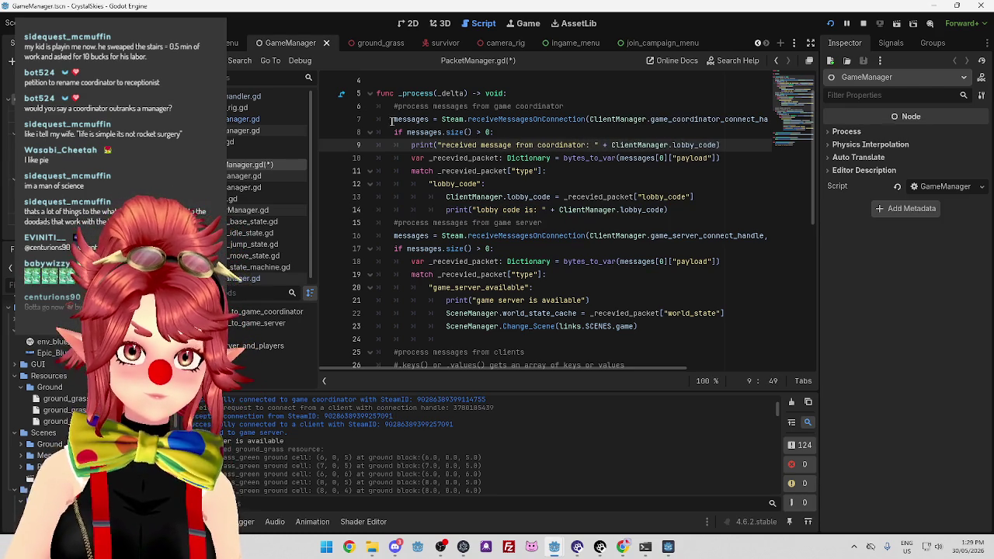
{"action": "double_click", "coordinate": [411, 119]}
{"action": "left_click_drag", "start_coordinate": [612, 145], "coordinate": [716, 145]}
{"action": "key", "text": "ctrl+v"}
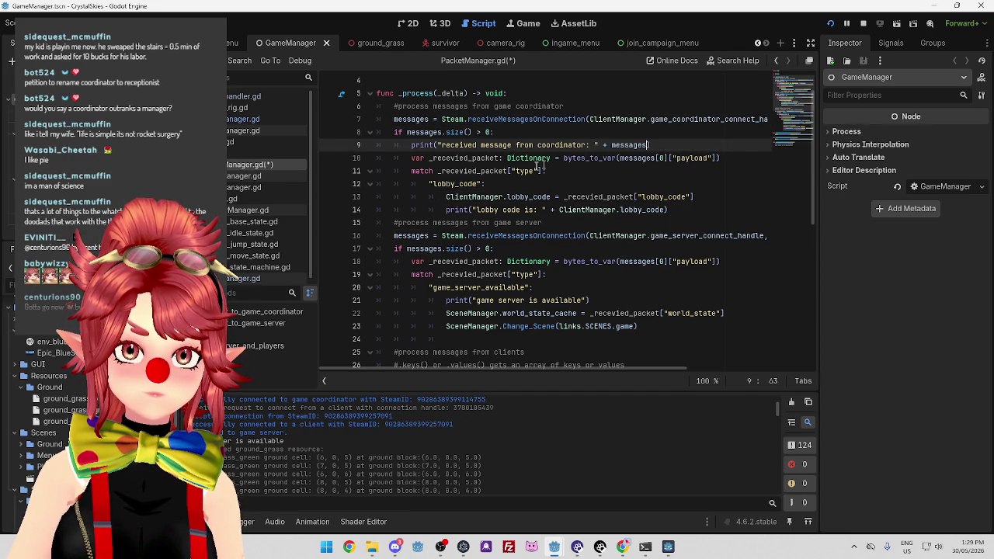
Move the print below the decode line and make it print str(_recevied_packet).
{"action": "left_click", "coordinate": [412, 144]}
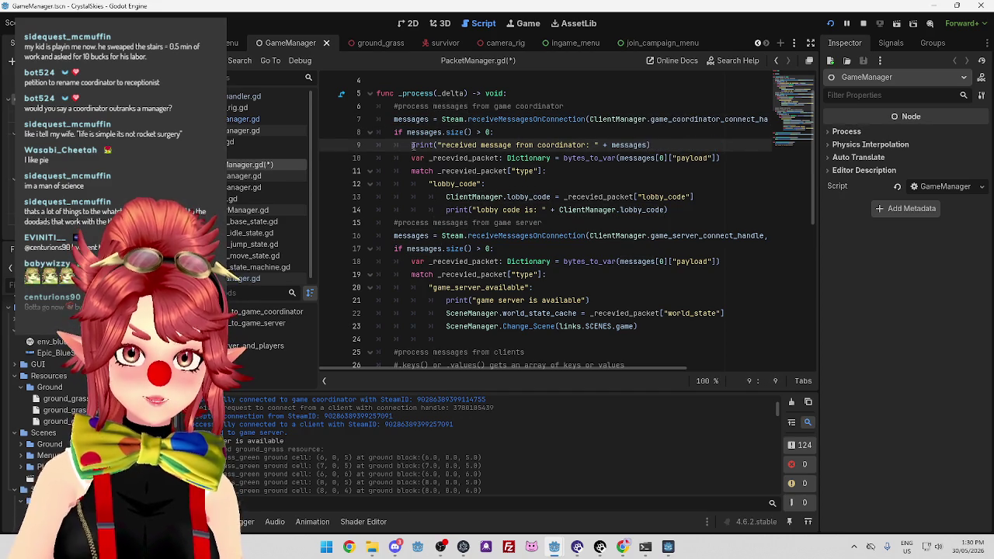
{"action": "key", "text": "alt+Down"}
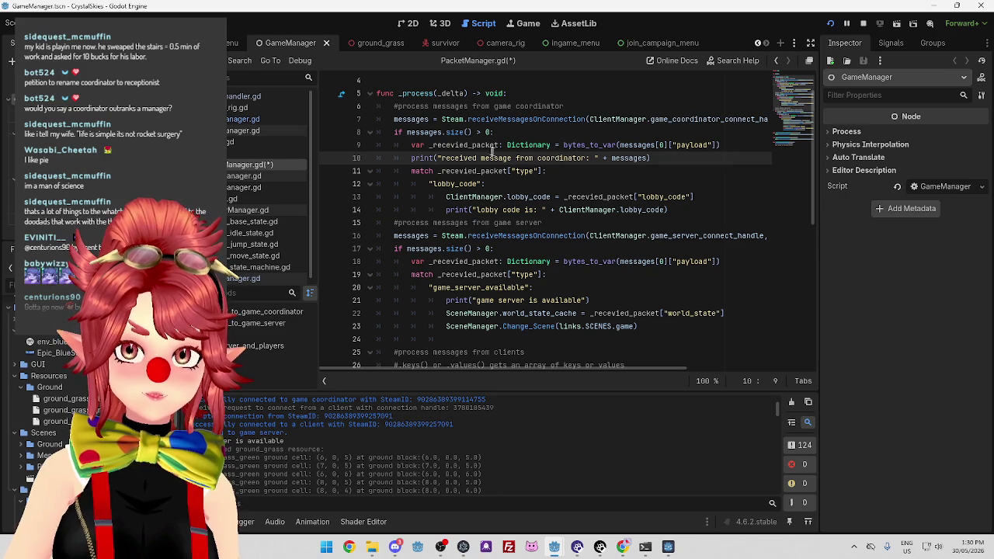
{"action": "left_click_drag", "start_coordinate": [498, 146], "coordinate": [431, 146]}
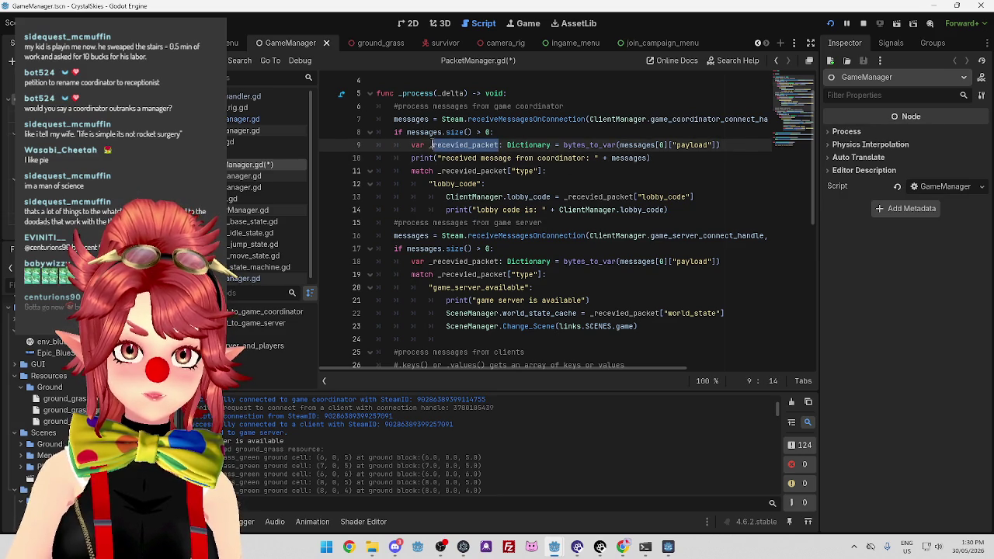
{"action": "key", "text": "ctrl+c"}
{"action": "double_click", "coordinate": [613, 158]}
{"action": "key", "text": "ctrl+v"}
{"action": "left_click", "coordinate": [613, 158]}
{"action": "type", "text": "str"}
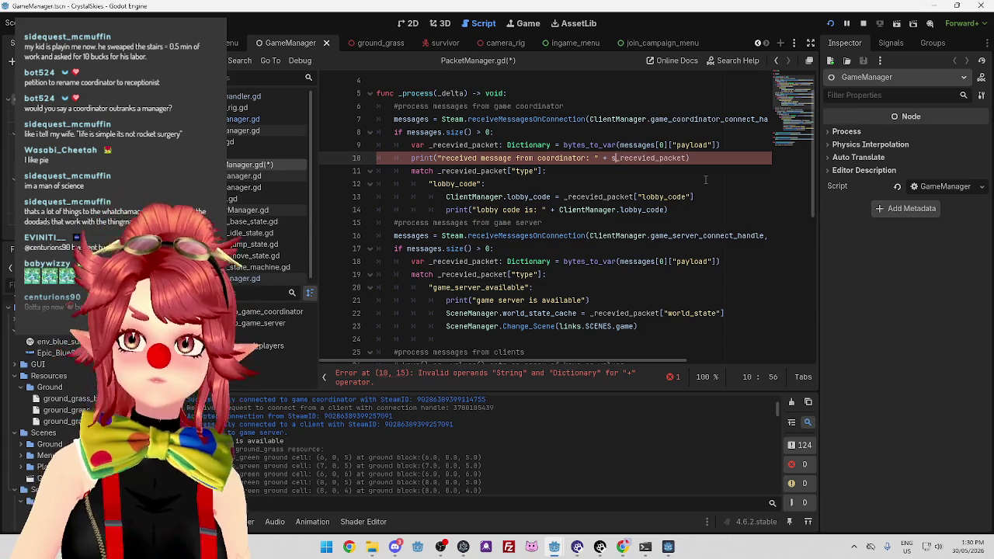
{"action": "key", "text": "End"}
{"action": "type", "text": ")"}
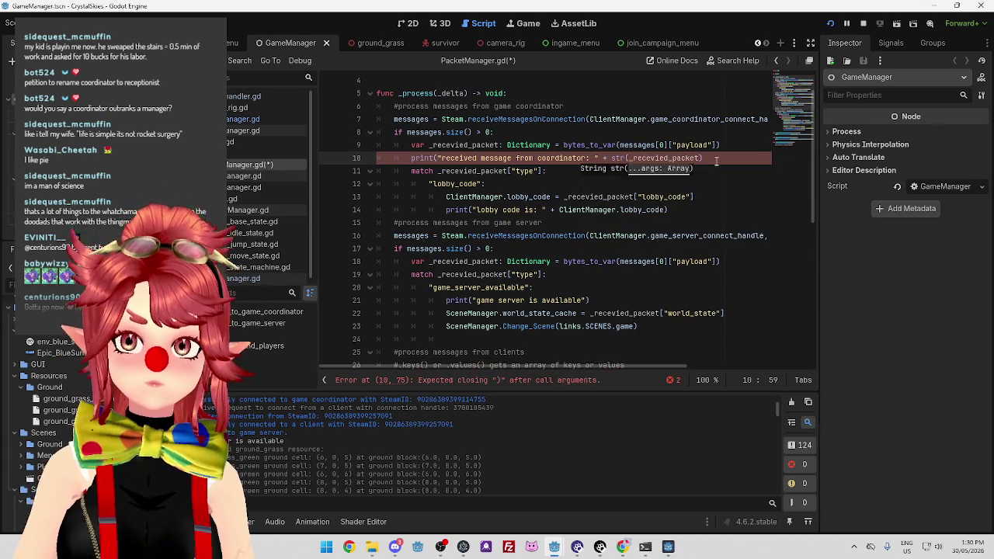
Select the finished print line and switch to the game server project window.
{"action": "left_click", "coordinate": [606, 183]}
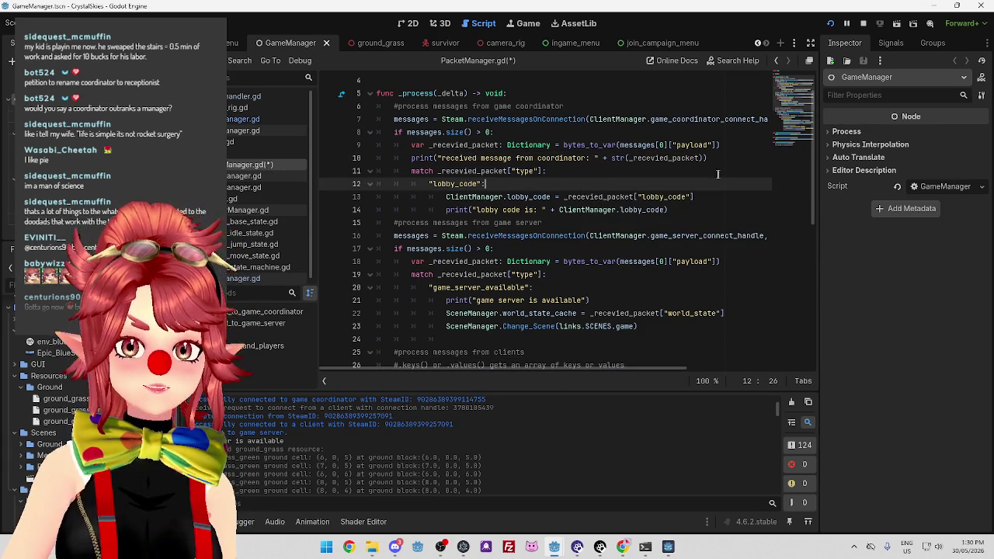
{"action": "left_click_drag", "start_coordinate": [714, 159], "coordinate": [413, 159]}
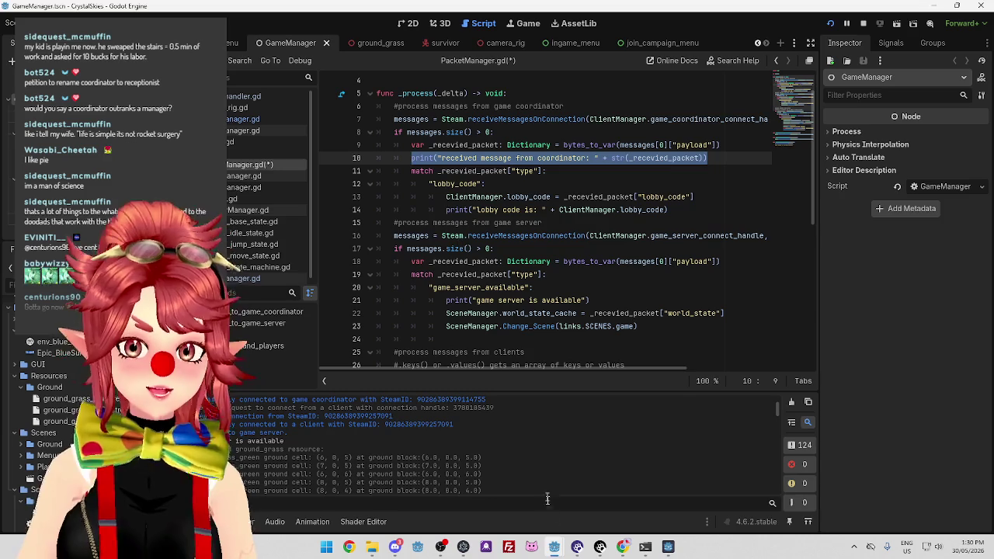
{"action": "mouse_move", "coordinate": [555, 545]}
{"action": "left_click", "coordinate": [594, 491]}
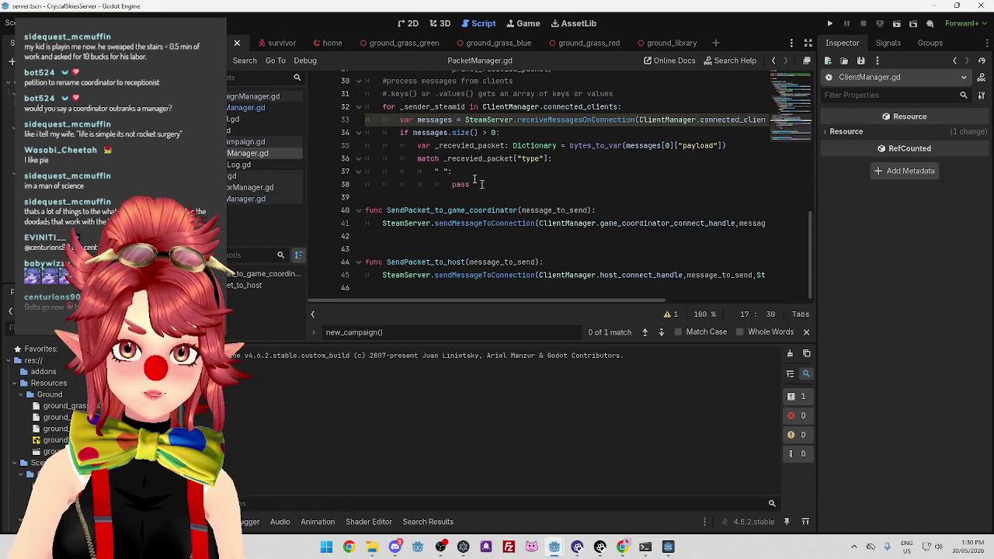
Paste the received-message print statement above the packet-type match line.
{"action": "scroll", "coordinate": [504, 200], "scroll_direction": "up", "scroll_amount": 5}
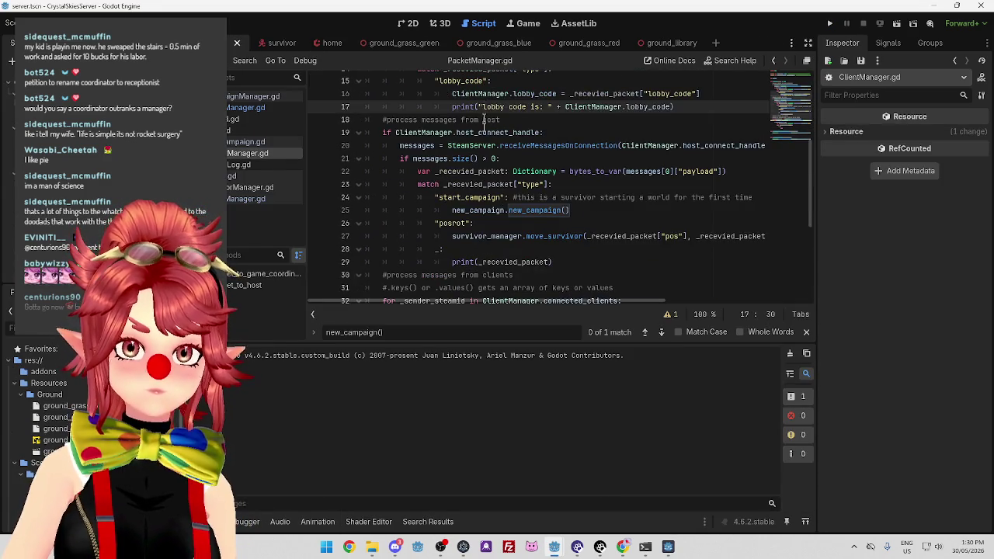
{"action": "scroll", "coordinate": [483, 120], "scroll_direction": "up", "scroll_amount": 3}
{"action": "scroll", "coordinate": [497, 140], "scroll_direction": "down", "scroll_amount": 2}
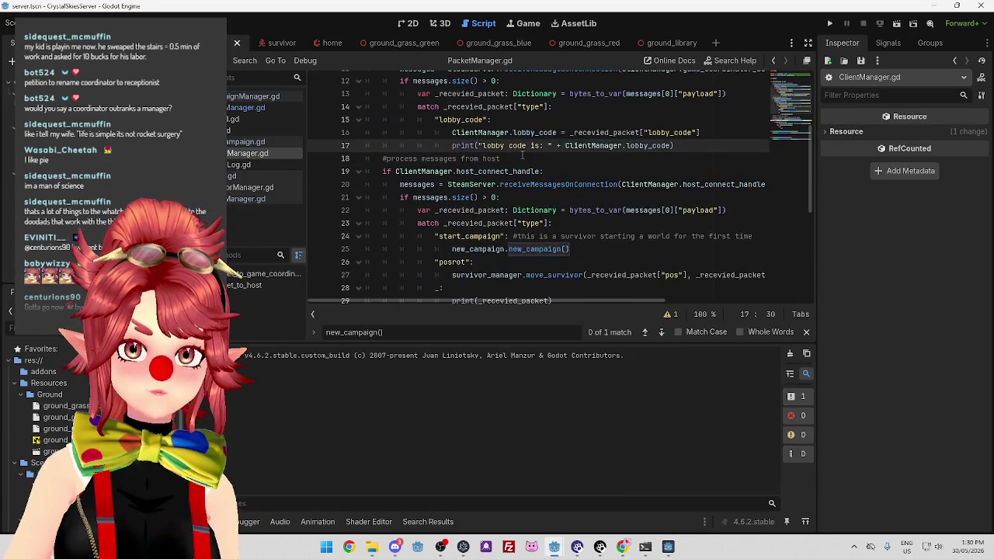
{"action": "scroll", "coordinate": [453, 111], "scroll_direction": "up", "scroll_amount": 1}
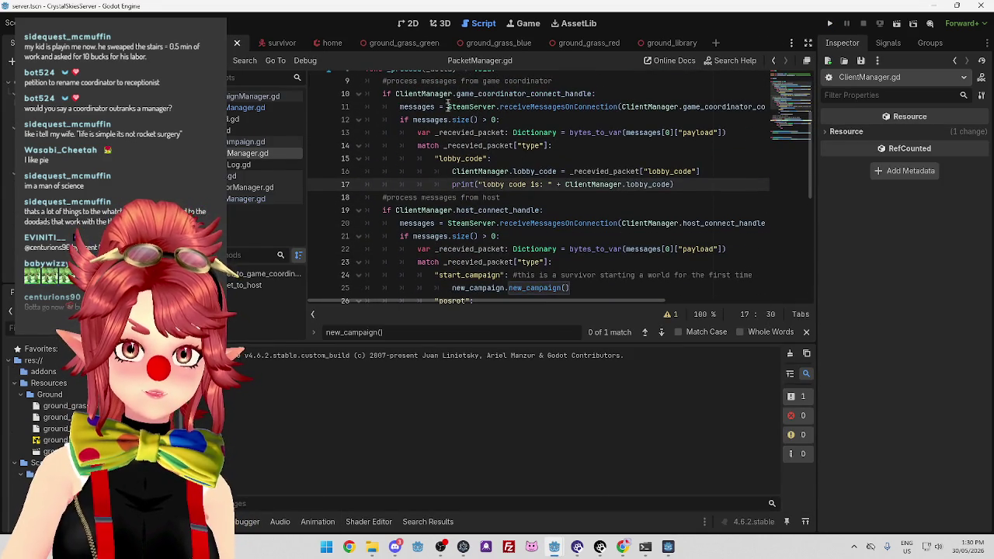
{"action": "left_click", "coordinate": [418, 145]}
{"action": "key", "text": "ctrl+v"}
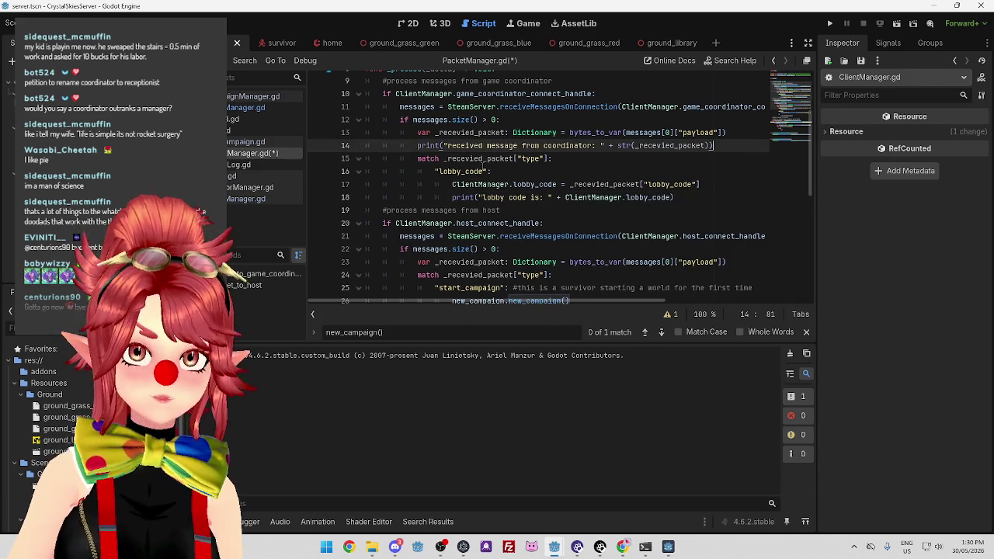
Review the packet-type match, the lobby_code branch and the coordinator connection check.
{"action": "left_click", "coordinate": [657, 176]}
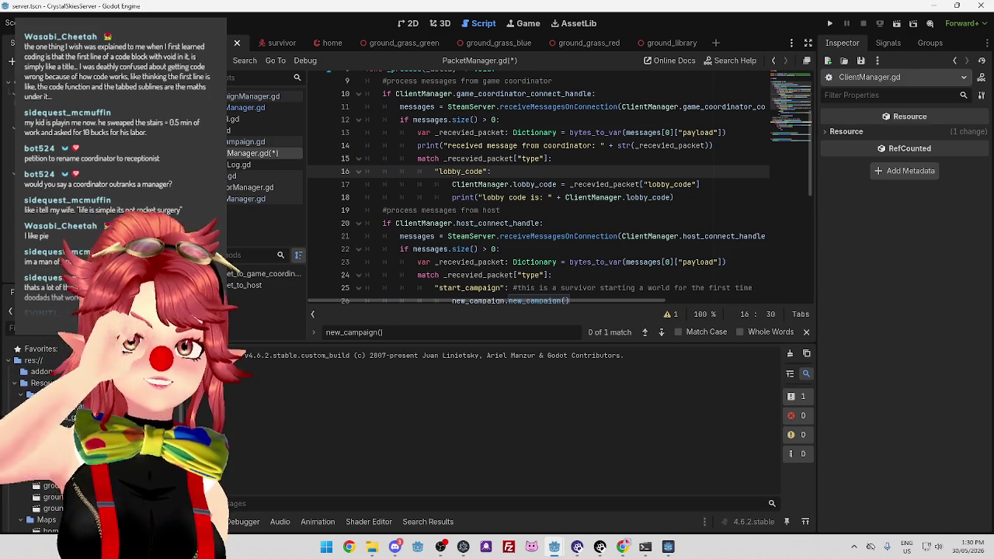
{"action": "left_click", "coordinate": [586, 160]}
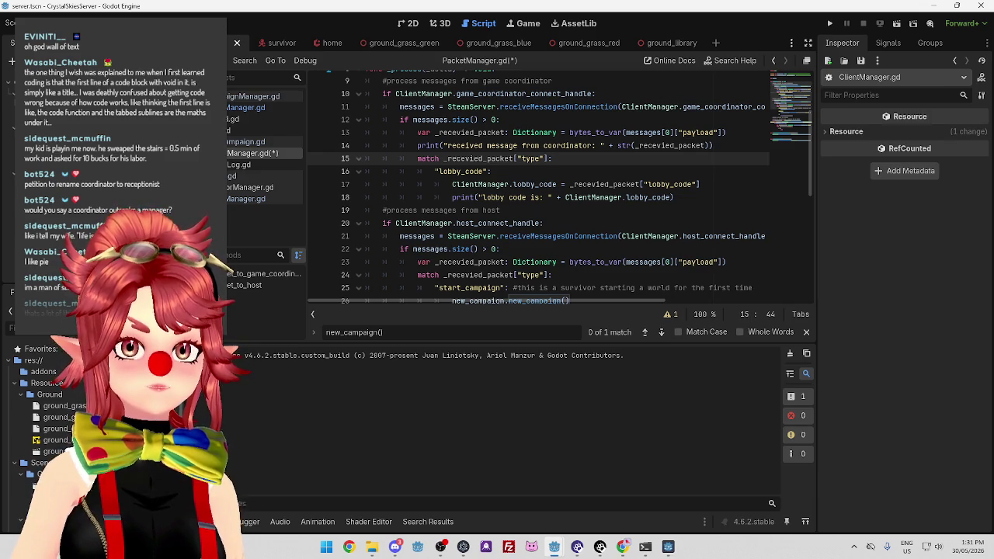
{"action": "left_click", "coordinate": [555, 172]}
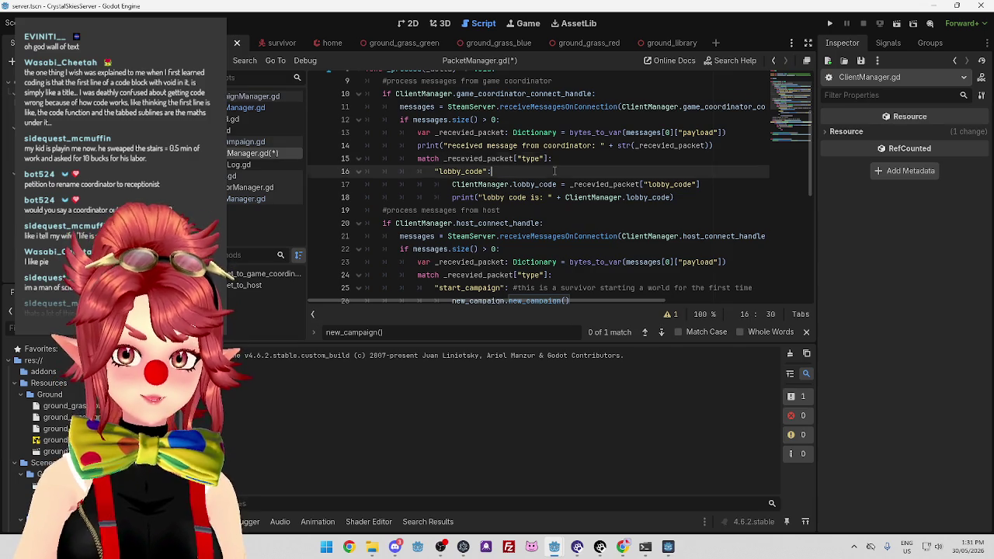
{"action": "scroll", "coordinate": [543, 186], "scroll_direction": "up", "scroll_amount": 3}
{"action": "left_click", "coordinate": [515, 172]}
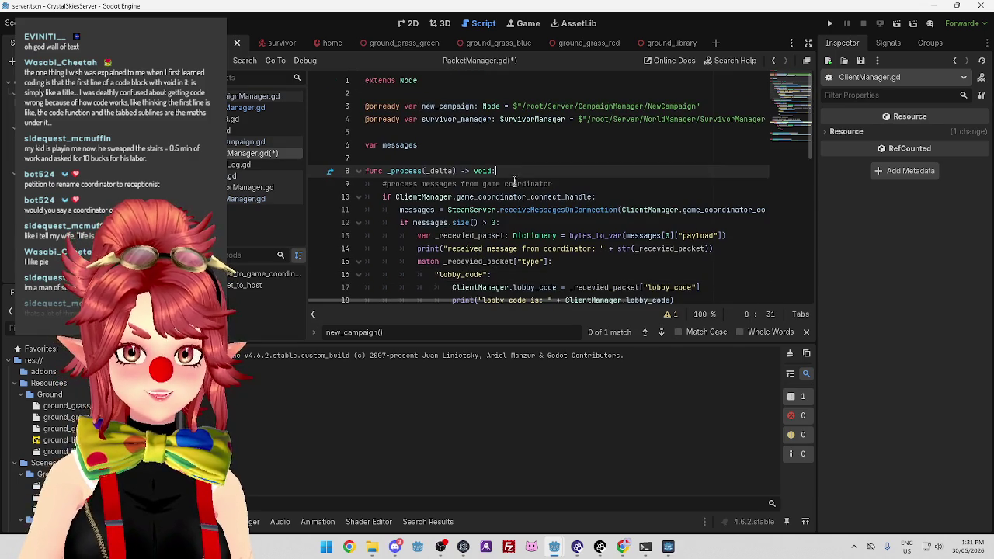
Review the connection and message-count checks, then save the server's PacketManager.gd.
{"action": "left_click", "coordinate": [633, 195]}
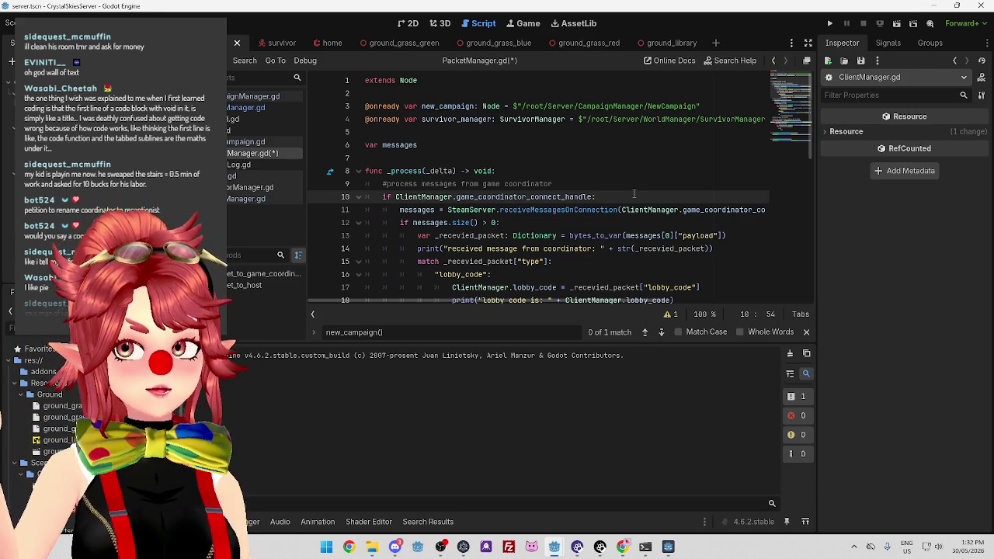
{"action": "left_click", "coordinate": [604, 221]}
{"action": "key", "text": "ctrl+s"}
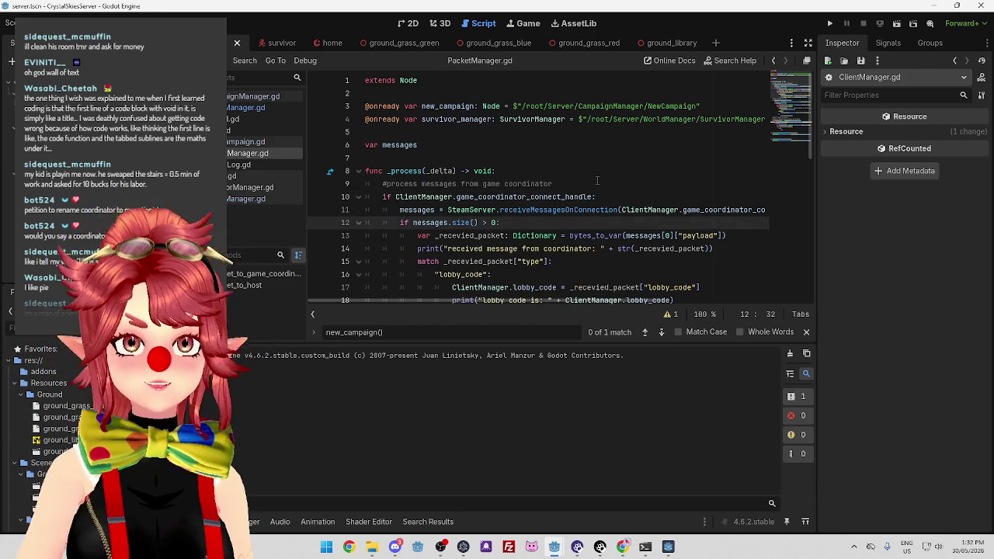
Recheck the coordinator message handling, then bring the coordinator.tscn window forward.
{"action": "left_click", "coordinate": [606, 196]}
{"action": "left_click", "coordinate": [610, 183]}
{"action": "left_click", "coordinate": [611, 196]}
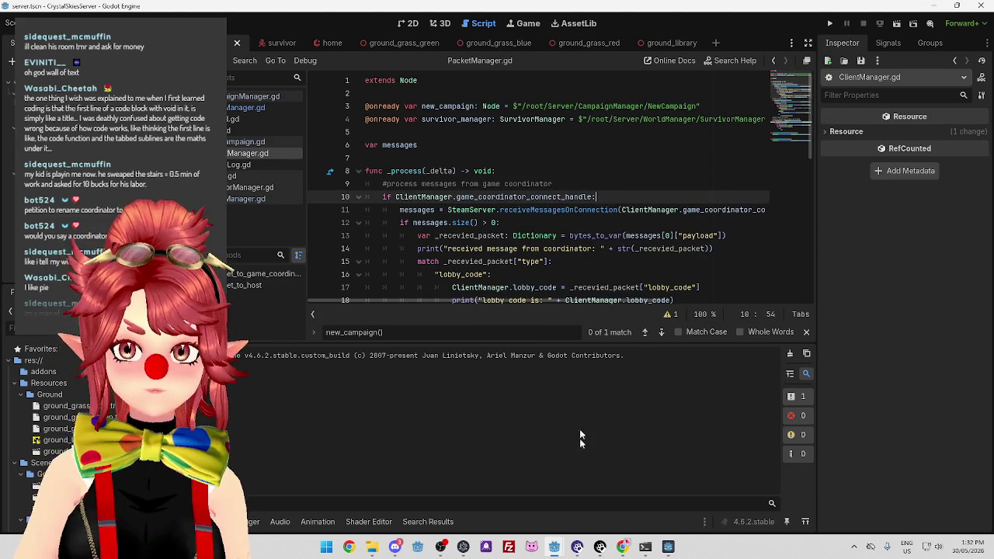
{"action": "mouse_move", "coordinate": [554, 547]}
{"action": "left_click", "coordinate": [526, 494]}
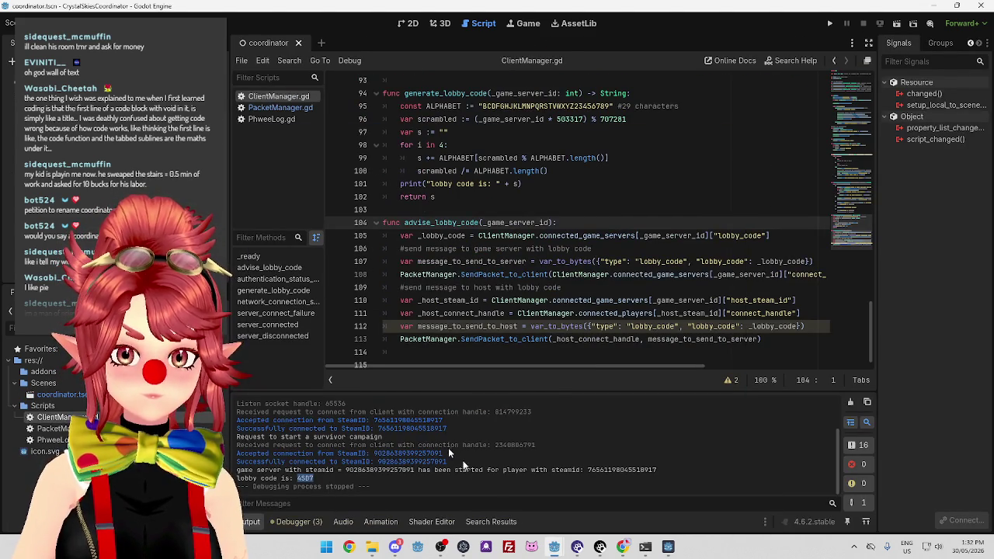
Close the old game server window and run the coordinator project.
{"action": "mouse_move", "coordinate": [683, 537]}
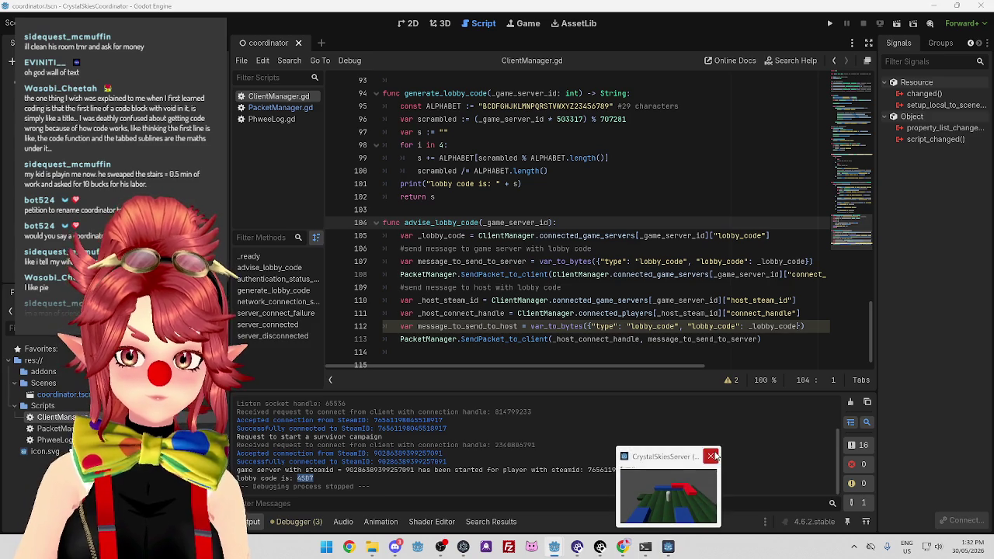
{"action": "left_click", "coordinate": [713, 457]}
{"action": "left_click", "coordinate": [575, 547]}
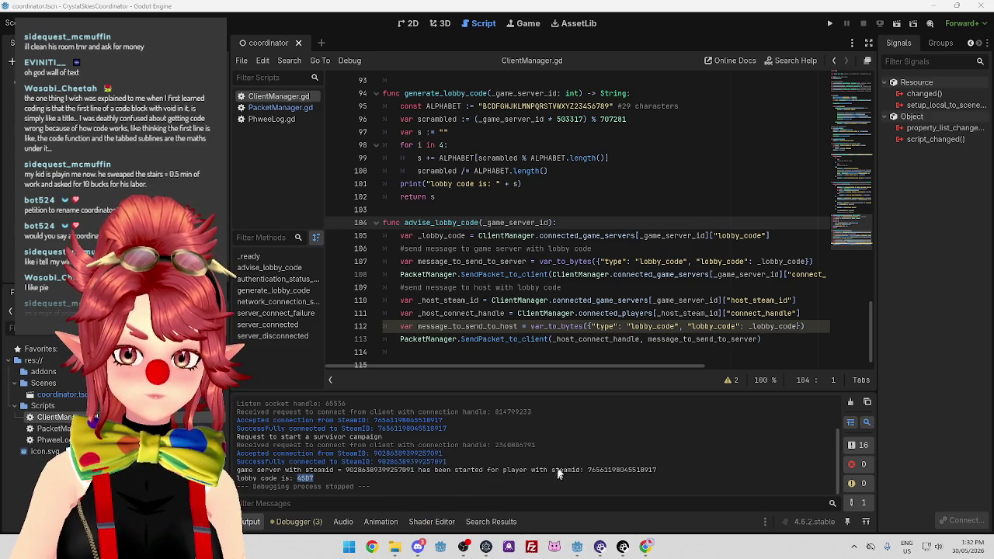
{"action": "left_click", "coordinate": [829, 24]}
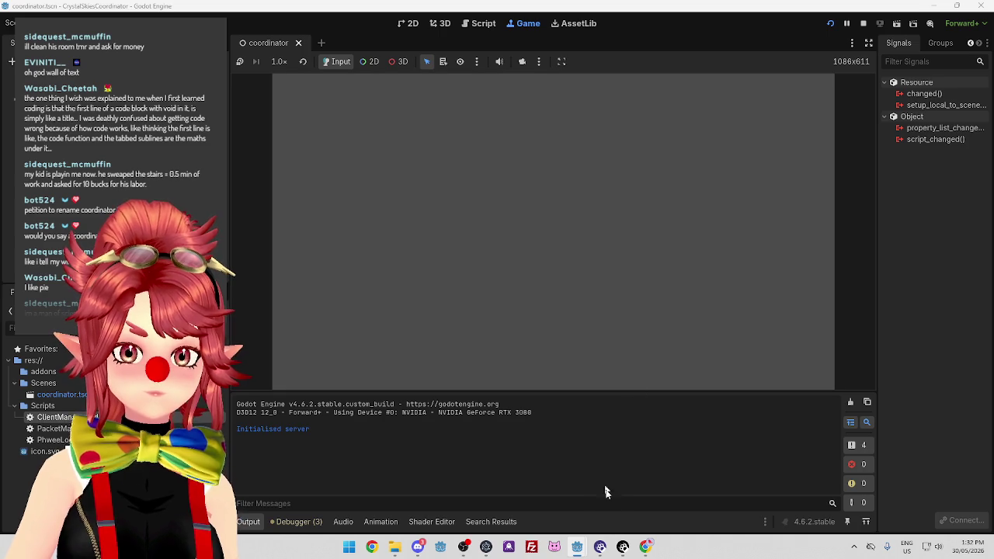
Launch the client game and start the survivor campaign.
{"action": "mouse_move", "coordinate": [576, 553]}
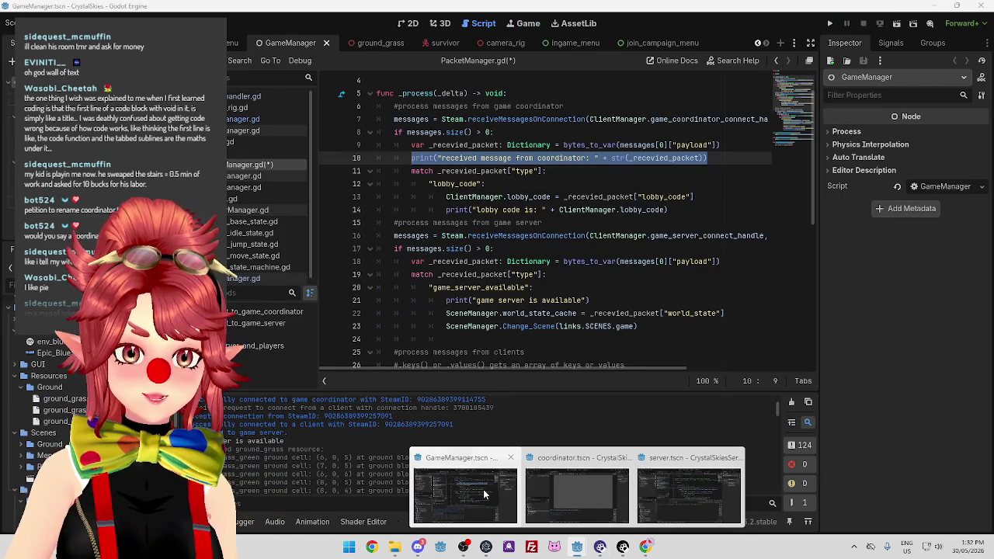
{"action": "left_click", "coordinate": [464, 489]}
{"action": "left_click", "coordinate": [831, 24]}
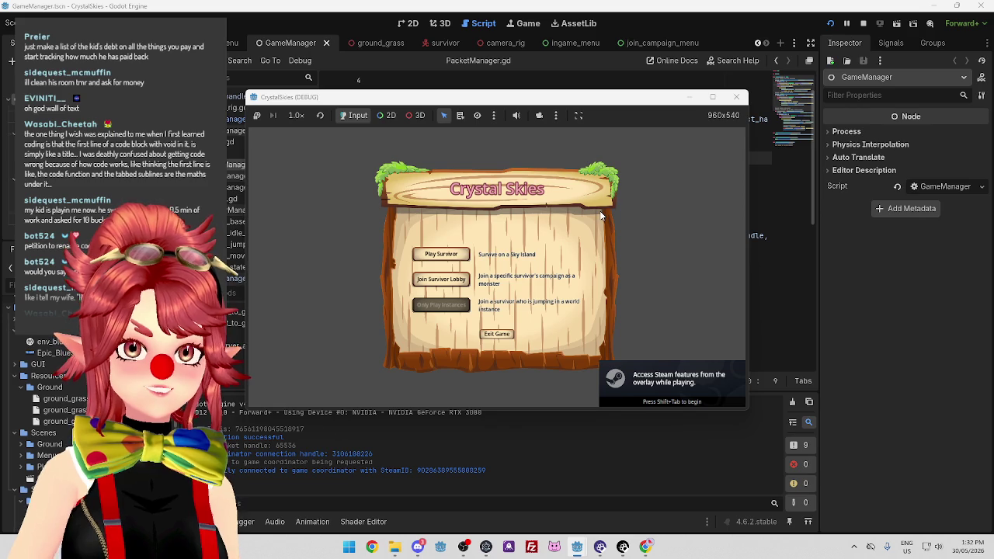
{"action": "mouse_move", "coordinate": [571, 98]}
{"action": "left_mouse_down"}
{"action": "mouse_move", "coordinate": [609, 144]}
{"action": "mouse_move", "coordinate": [528, 82]}
{"action": "left_mouse_up"}
{"action": "left_click", "coordinate": [446, 307]}
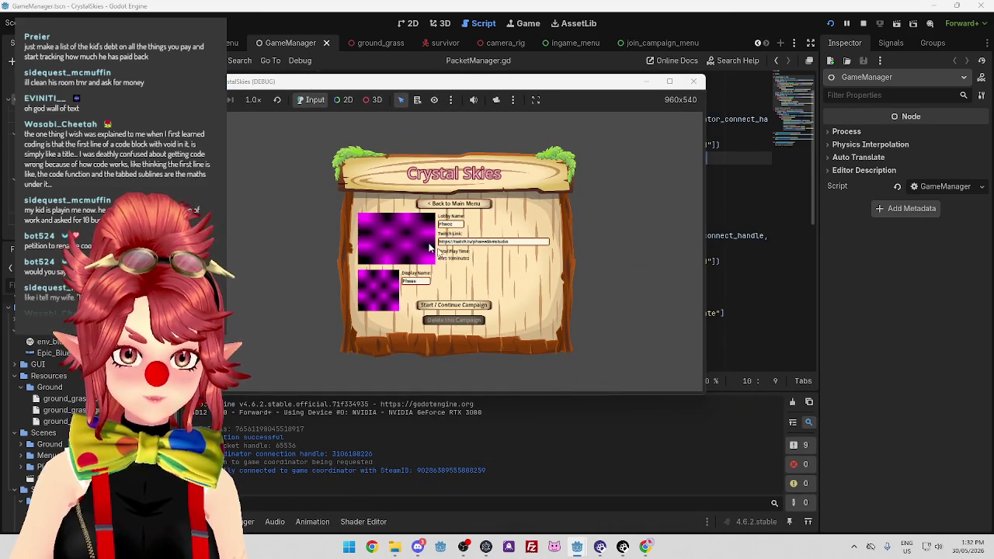
{"action": "left_click", "coordinate": [481, 307]}
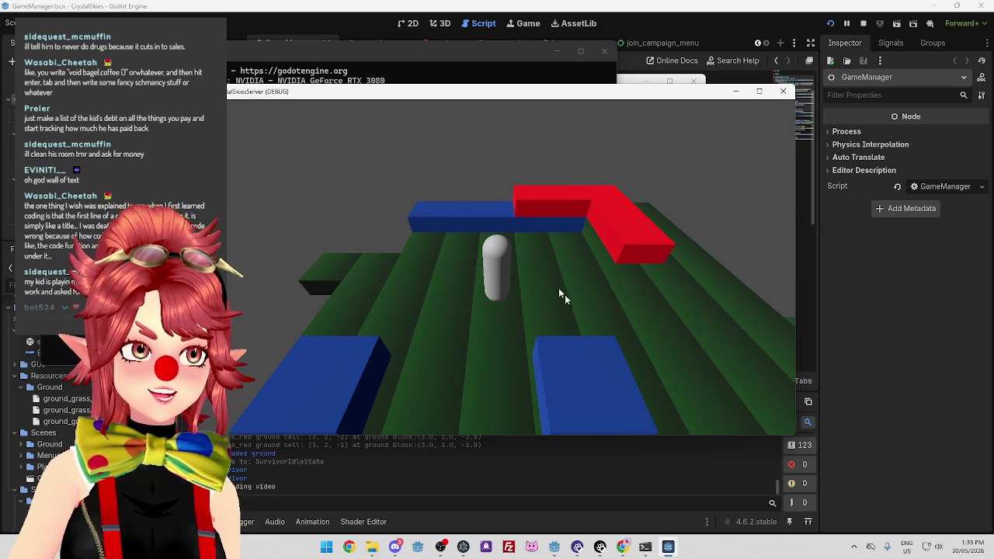
Return to the coordinator editor to see its game server and lobby code log.
{"action": "key", "text": "alt+Tab"}
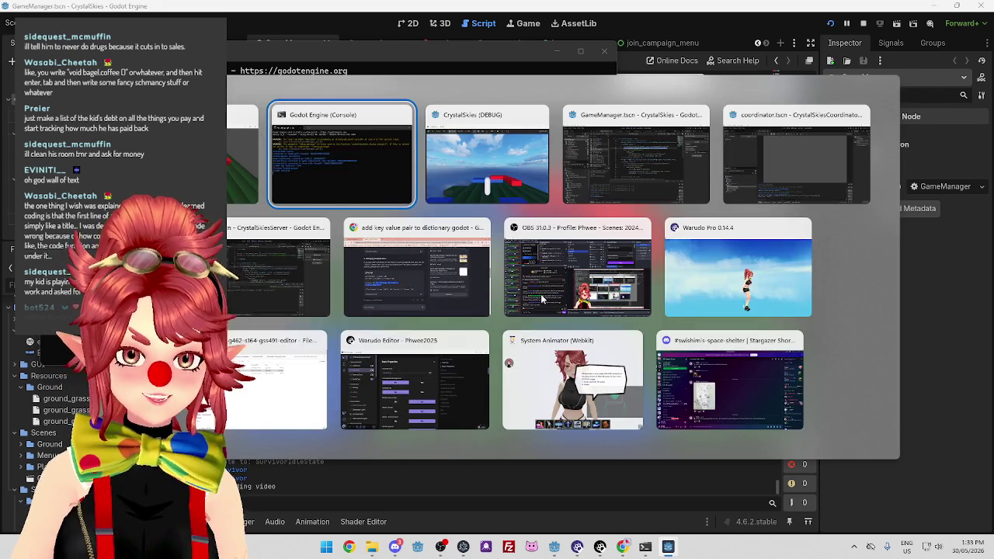
{"action": "mouse_move", "coordinate": [554, 553]}
{"action": "left_click", "coordinate": [488, 501]}
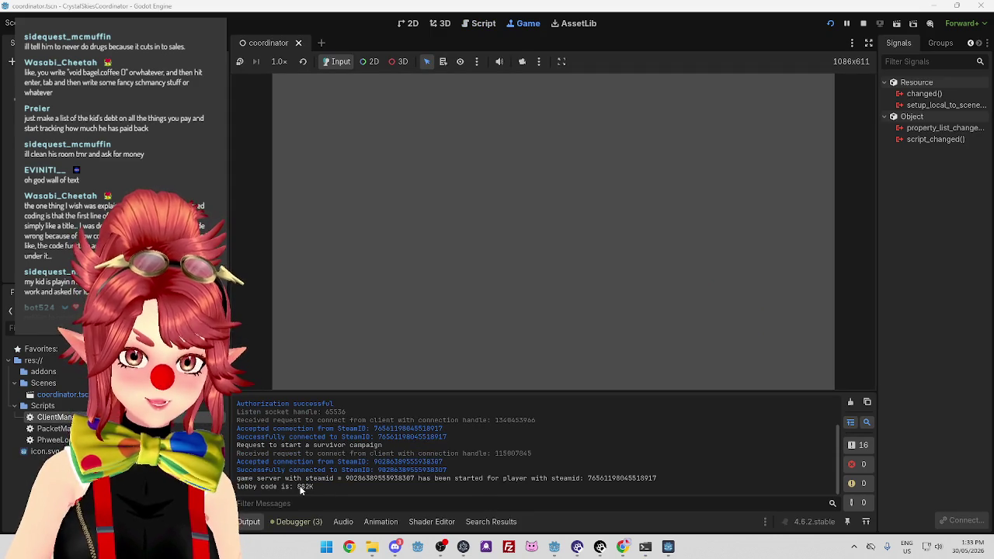
Scroll through the client GameManager project's Output log.
{"action": "left_click", "coordinate": [409, 505]}
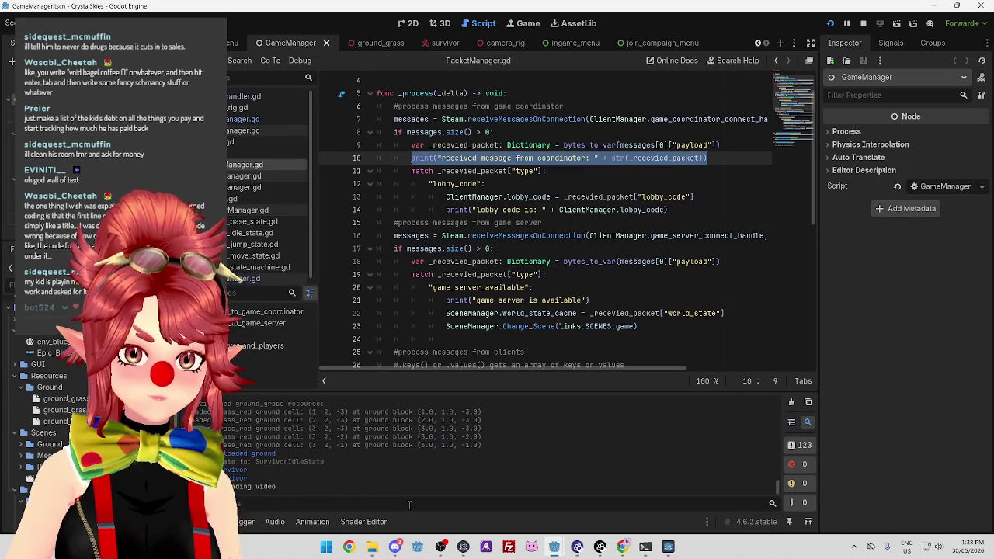
{"action": "scroll", "coordinate": [286, 466], "scroll_direction": "up", "scroll_amount": 2}
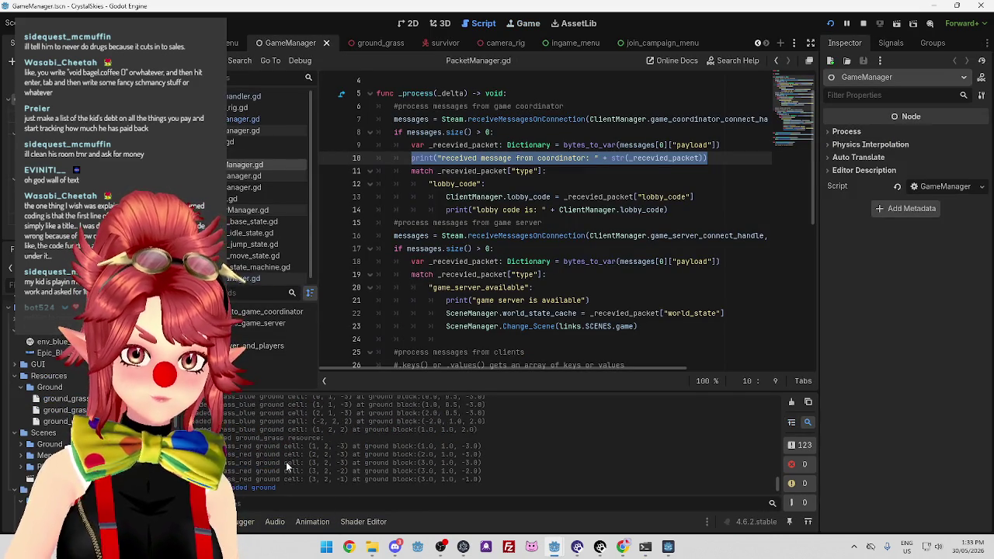
{"action": "left_click_drag", "start_coordinate": [777, 478], "coordinate": [780, 406]}
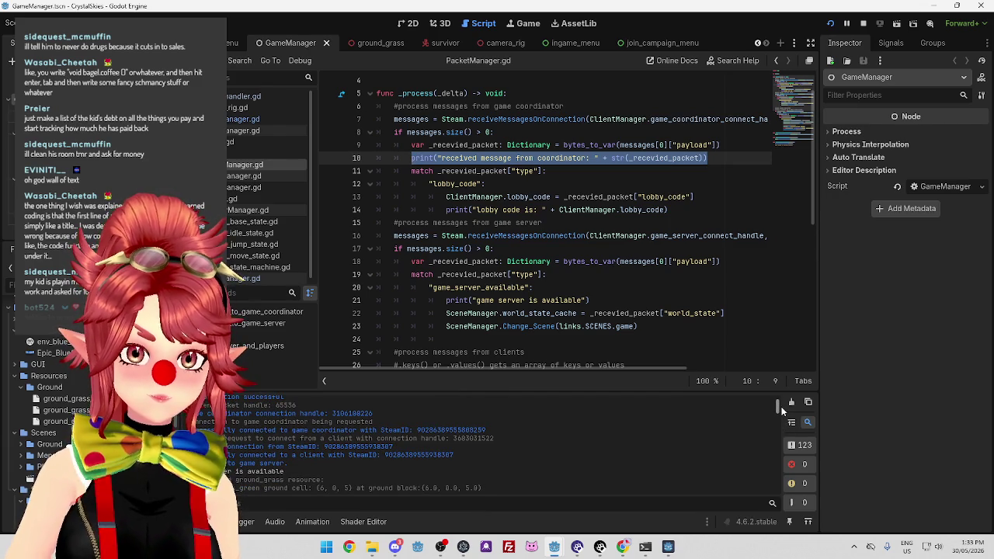
{"action": "scroll", "coordinate": [781, 409], "scroll_direction": "down", "scroll_amount": 2}
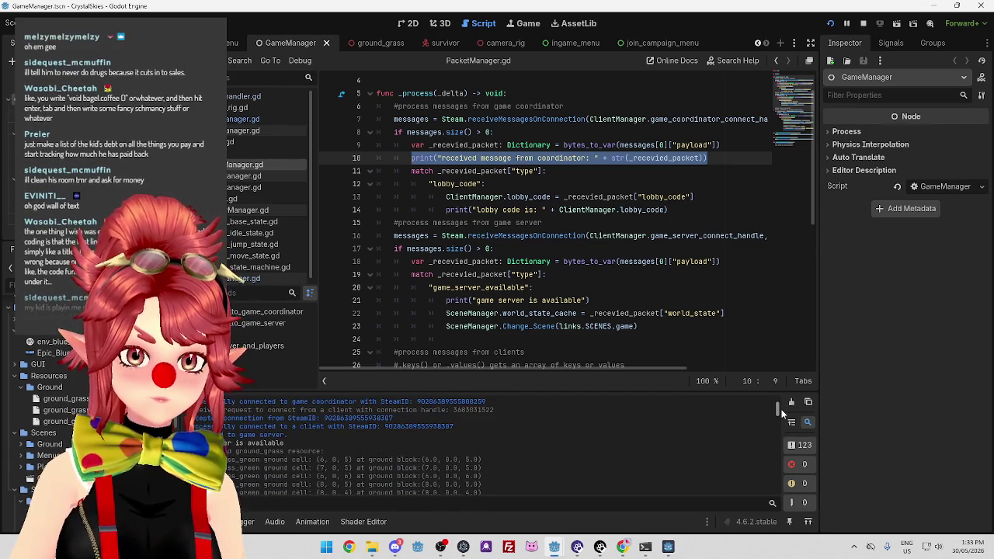
{"action": "left_click_drag", "start_coordinate": [778, 412], "coordinate": [776, 489]}
Bring the server project's editor forward and dismiss its console window.
{"action": "mouse_move", "coordinate": [554, 546]}
{"action": "left_click", "coordinate": [615, 507]}
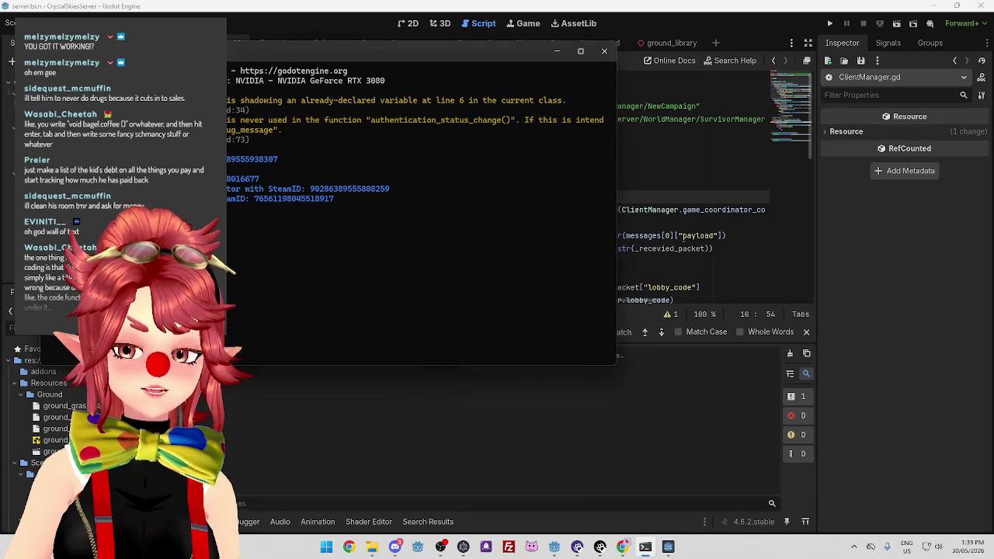
{"action": "key", "text": "alt+Tab"}
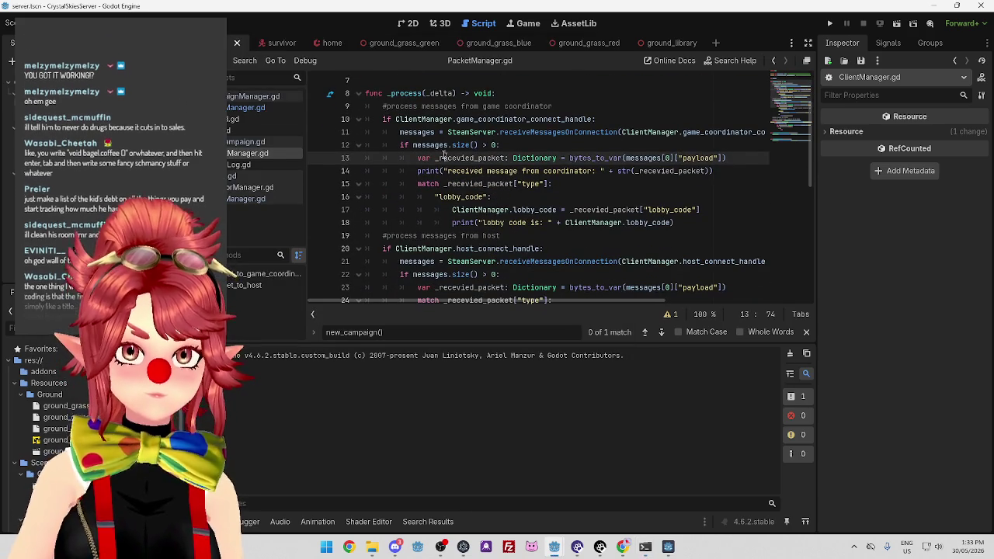
Review the server's coordinator handling: message receive, connect-handle check, new print line and payload decoding.
{"action": "left_click", "coordinate": [501, 132]}
{"action": "left_click_drag", "start_coordinate": [401, 132], "coordinate": [597, 119]}
{"action": "left_click", "coordinate": [481, 119]}
{"action": "left_click", "coordinate": [596, 119]}
{"action": "left_click_drag", "start_coordinate": [452, 145], "coordinate": [499, 145]}
{"action": "left_click", "coordinate": [499, 171]}
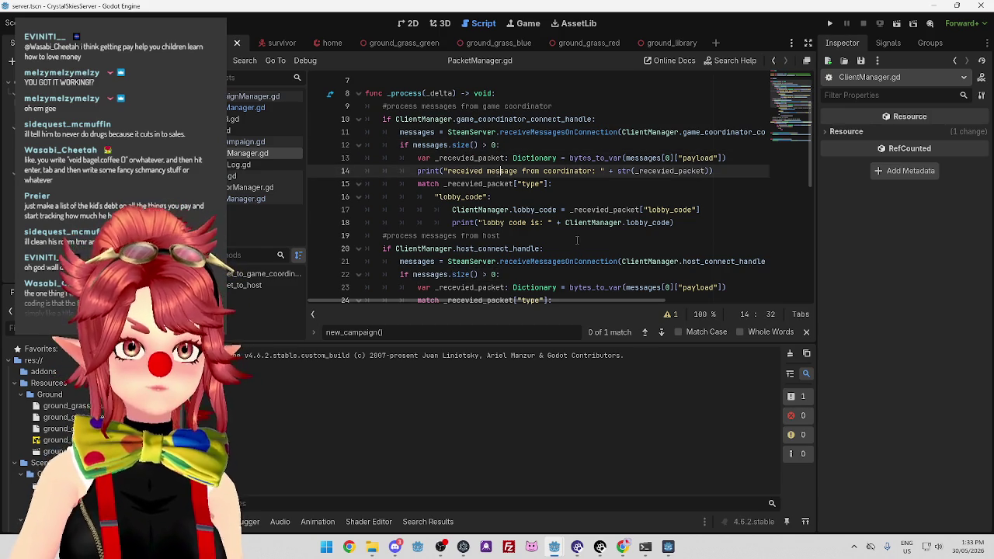
{"action": "left_click", "coordinate": [566, 184]}
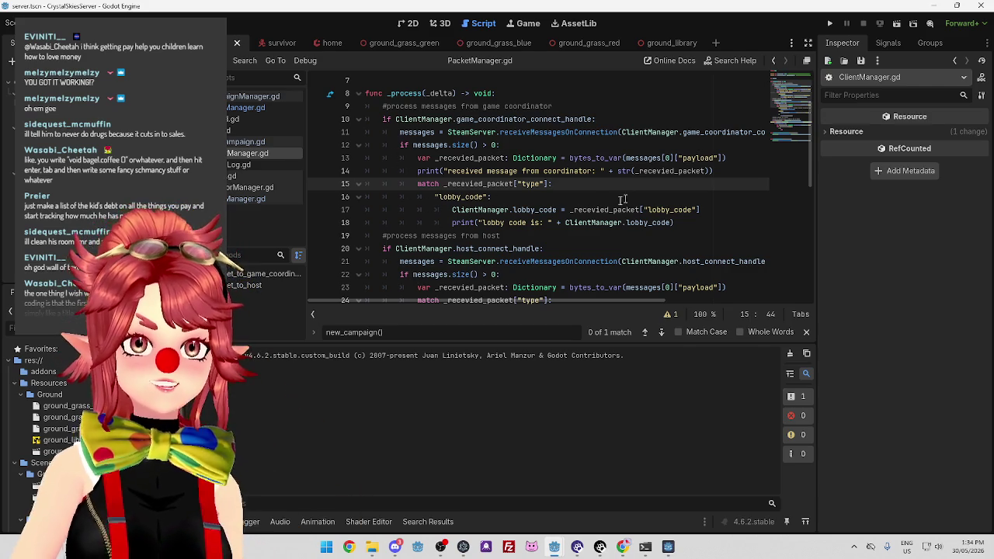
{"action": "left_click", "coordinate": [648, 158]}
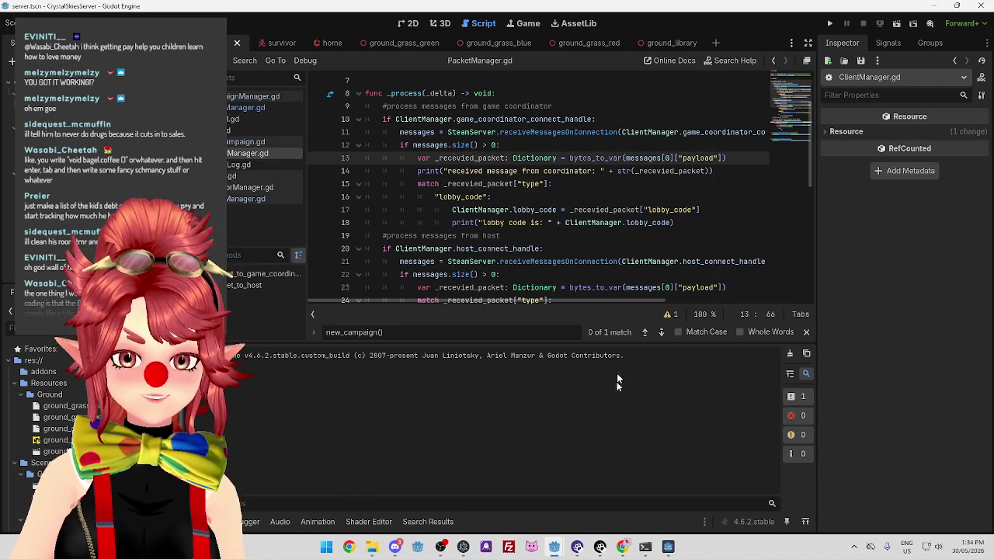
Bring the client GameManager project window to the front and look at its lobby_code branch.
{"action": "left_click", "coordinate": [553, 546]}
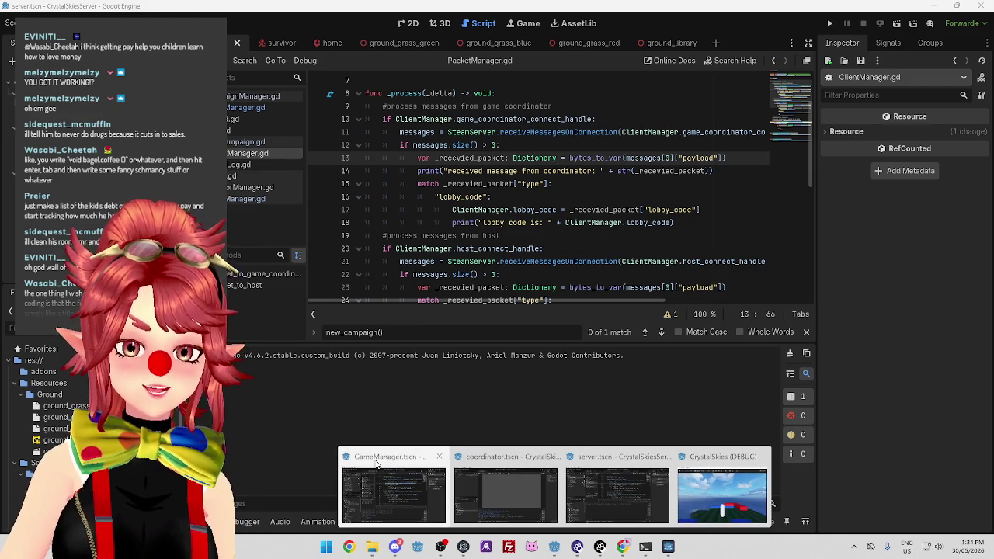
{"action": "left_click", "coordinate": [375, 460]}
{"action": "left_click", "coordinate": [565, 185]}
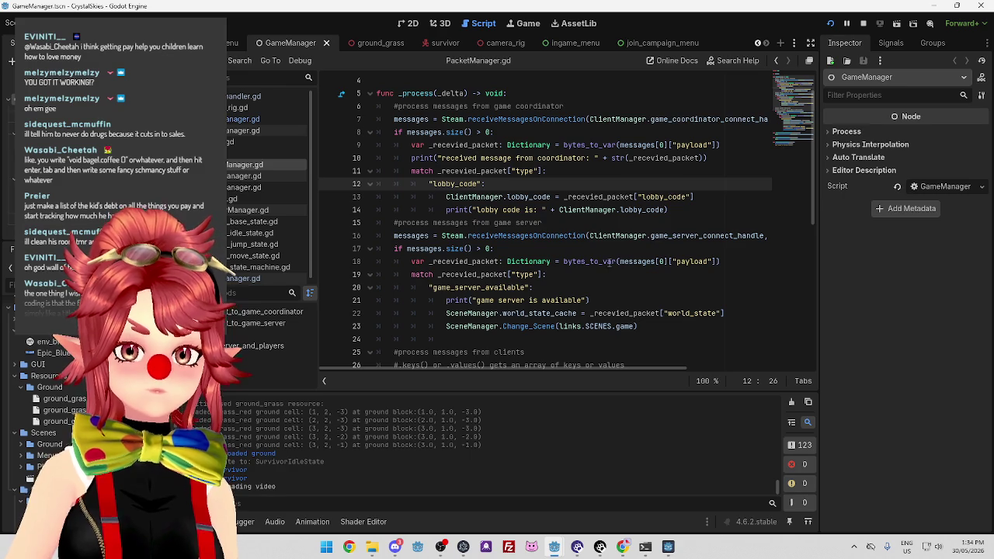
Review the client project's game server message handling code.
{"action": "left_click", "coordinate": [609, 250]}
{"action": "left_click", "coordinate": [579, 224]}
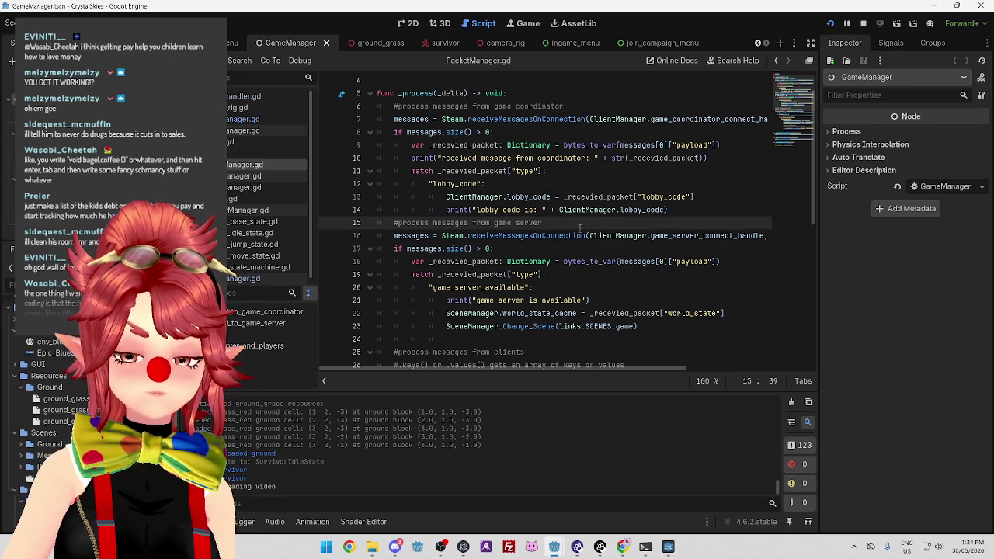
{"action": "scroll", "coordinate": [580, 227], "scroll_direction": "up", "scroll_amount": 2}
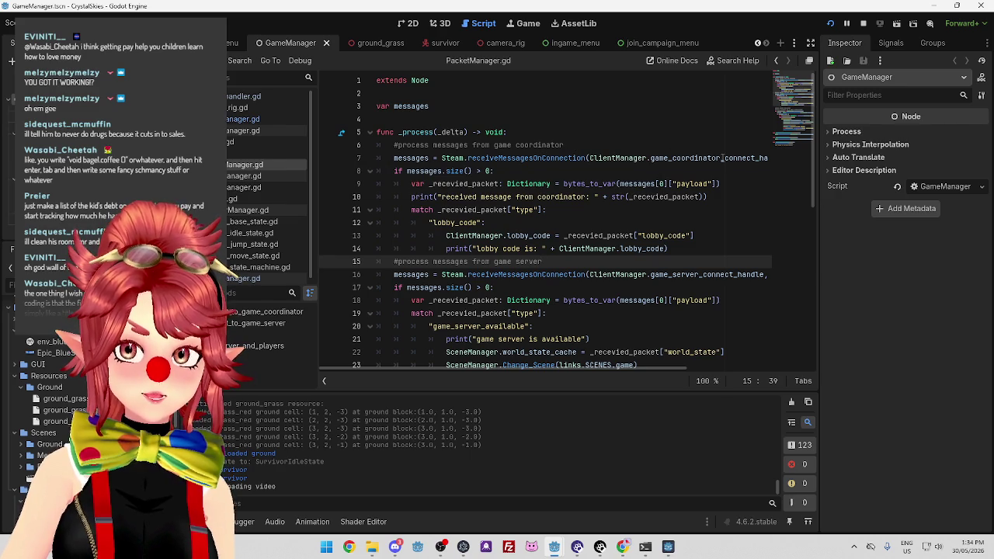
{"action": "left_click_drag", "start_coordinate": [610, 368], "coordinate": [658, 370]}
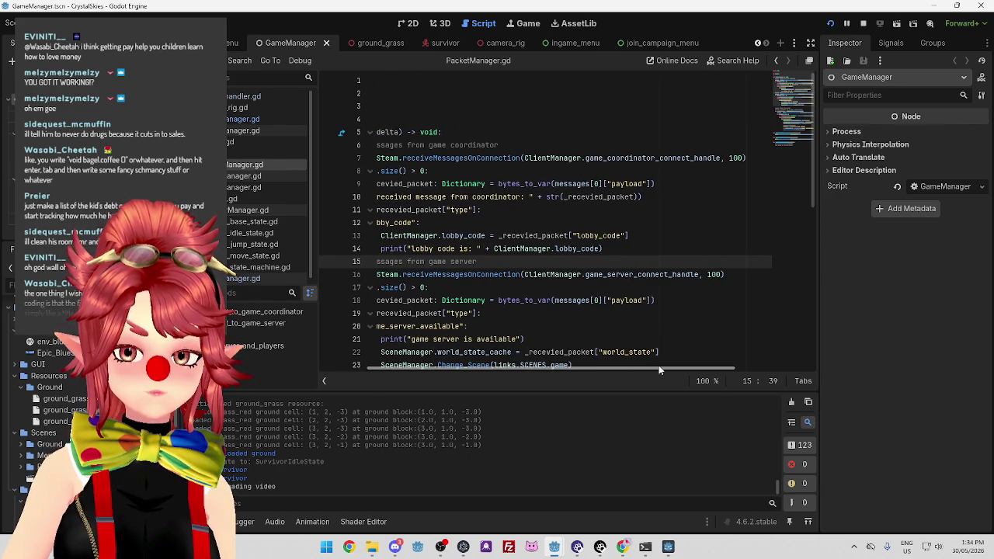
{"action": "mouse_move", "coordinate": [658, 370]}
{"action": "left_mouse_down"}
{"action": "mouse_move", "coordinate": [676, 368]}
{"action": "mouse_move", "coordinate": [612, 364]}
{"action": "mouse_move", "coordinate": [648, 350]}
{"action": "mouse_move", "coordinate": [577, 350]}
{"action": "left_mouse_up"}
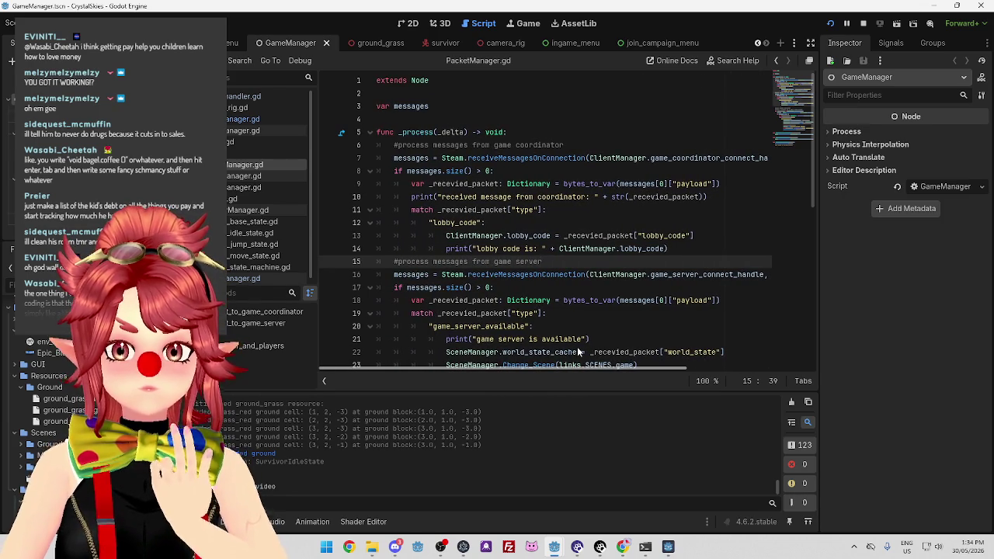
{"action": "mouse_move", "coordinate": [586, 346]}
{"action": "left_mouse_down"}
{"action": "mouse_move", "coordinate": [656, 351]}
{"action": "mouse_move", "coordinate": [602, 357]}
{"action": "left_mouse_up"}
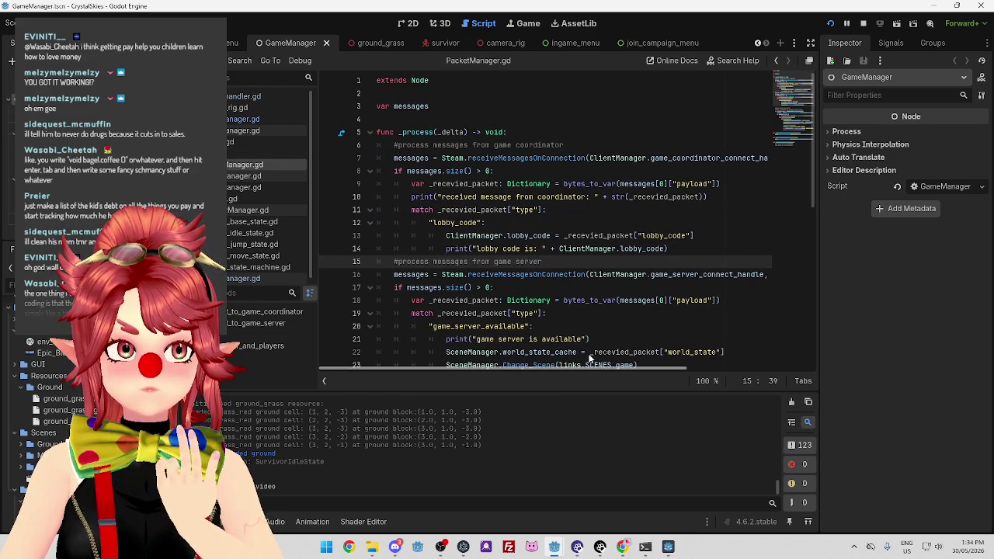
Bring the coordinator project window forward and stop its running scene with F8.
{"action": "mouse_move", "coordinate": [553, 547]}
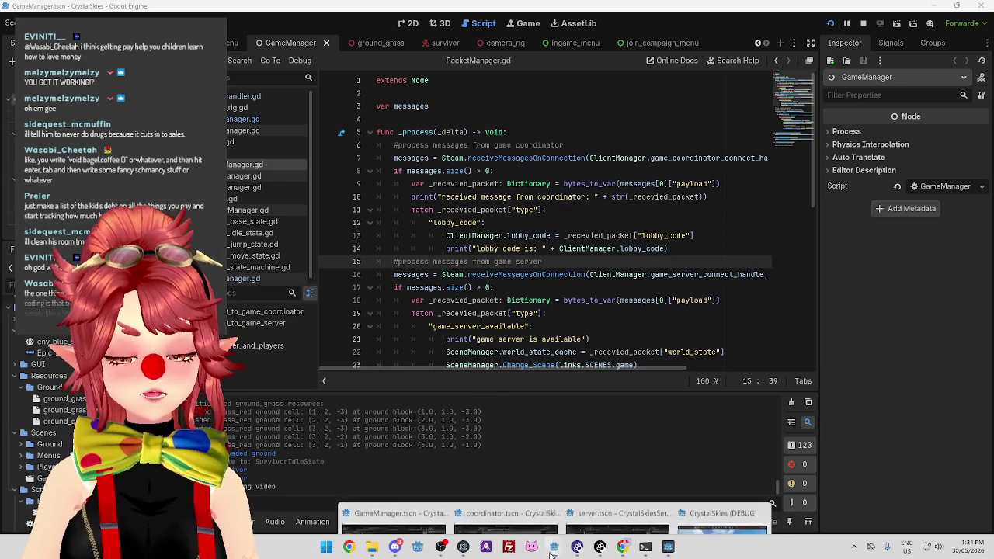
{"action": "mouse_move", "coordinate": [515, 492]}
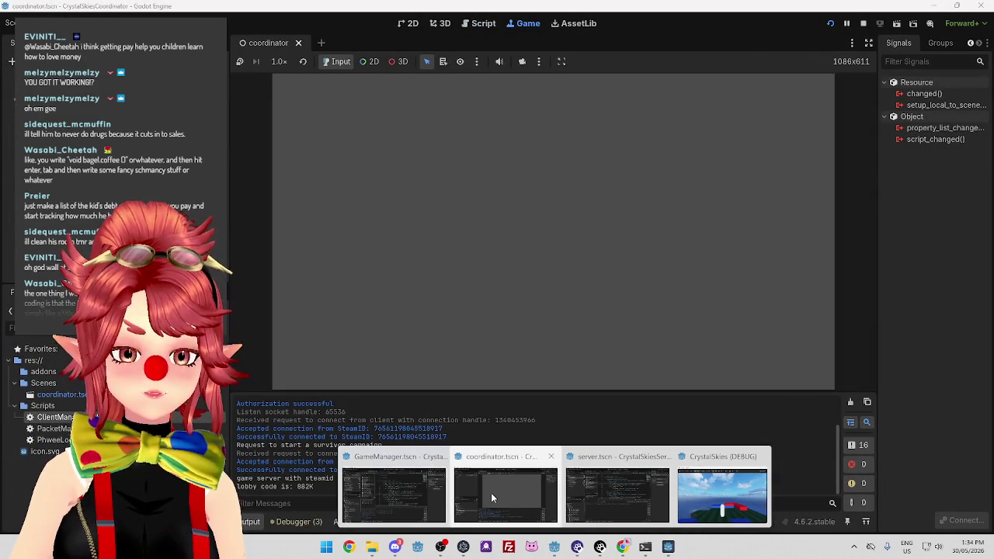
{"action": "left_click", "coordinate": [490, 492]}
{"action": "mouse_move", "coordinate": [554, 547]}
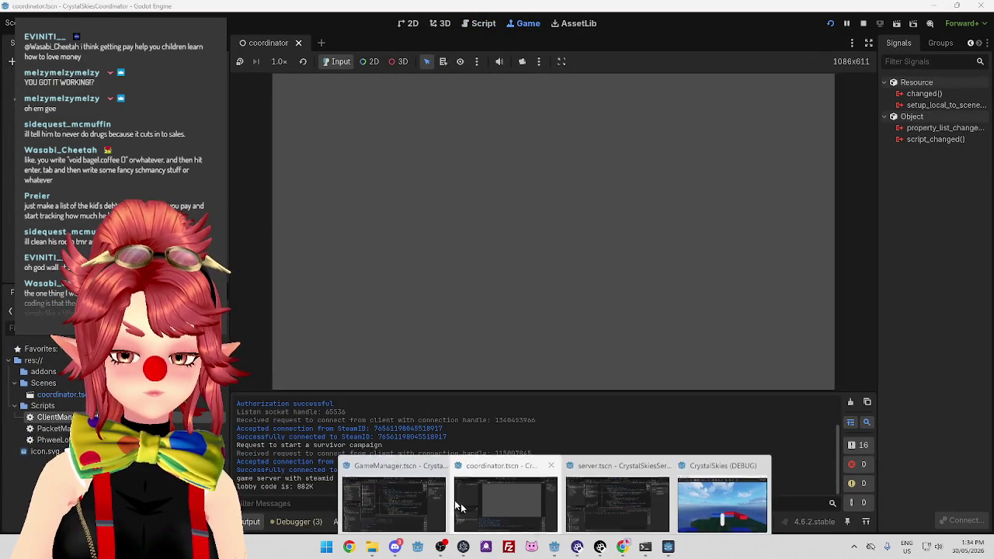
{"action": "left_click", "coordinate": [391, 491]}
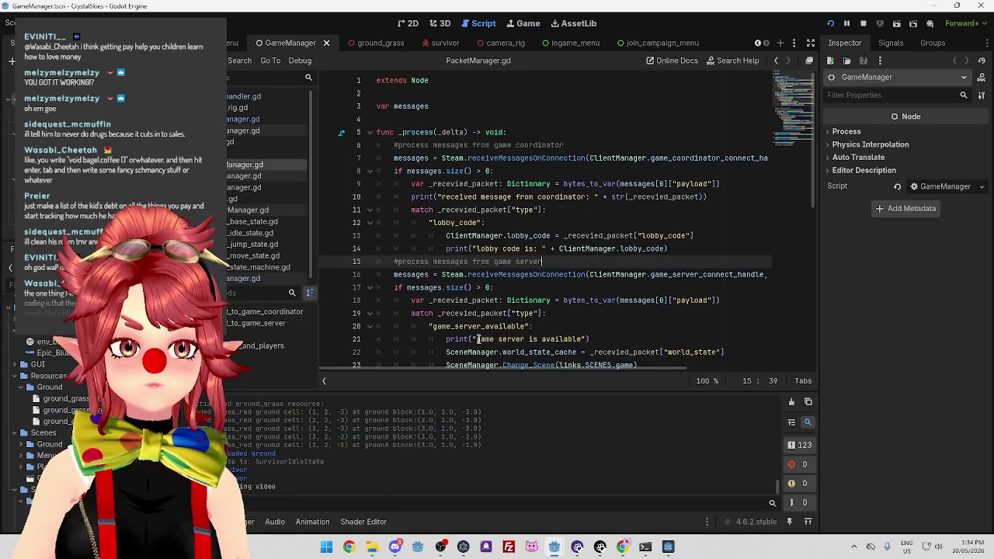
{"action": "mouse_move", "coordinate": [554, 547]}
{"action": "left_click", "coordinate": [525, 503]}
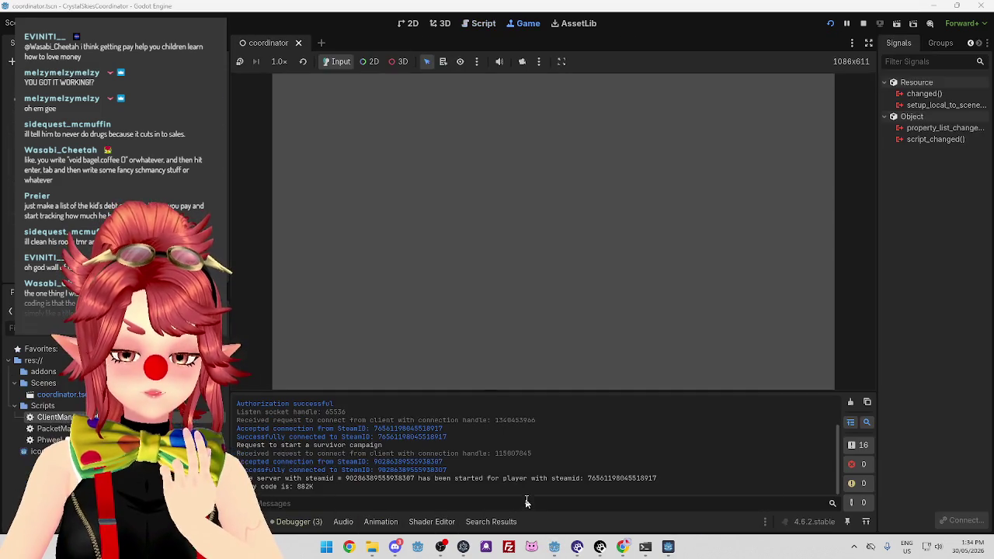
{"action": "key", "text": "F8"}
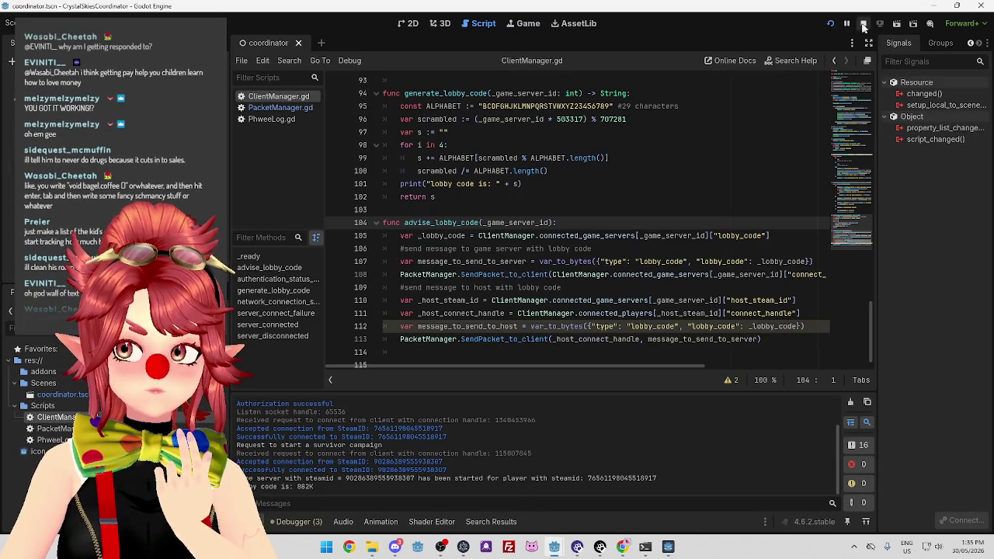
Go to advise_lobby_code and inspect the line 108 and line 113 SendPacket_to_client calls.
{"action": "left_click", "coordinate": [280, 108]}
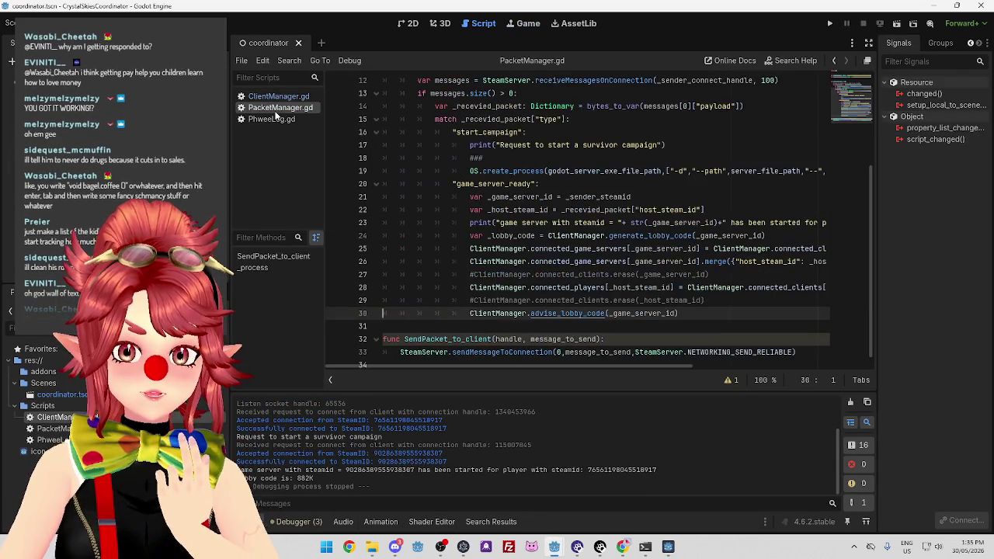
{"action": "scroll", "coordinate": [547, 314], "scroll_direction": "down", "scroll_amount": 1}
{"action": "left_click", "coordinate": [576, 303], "text": "ctrl"}
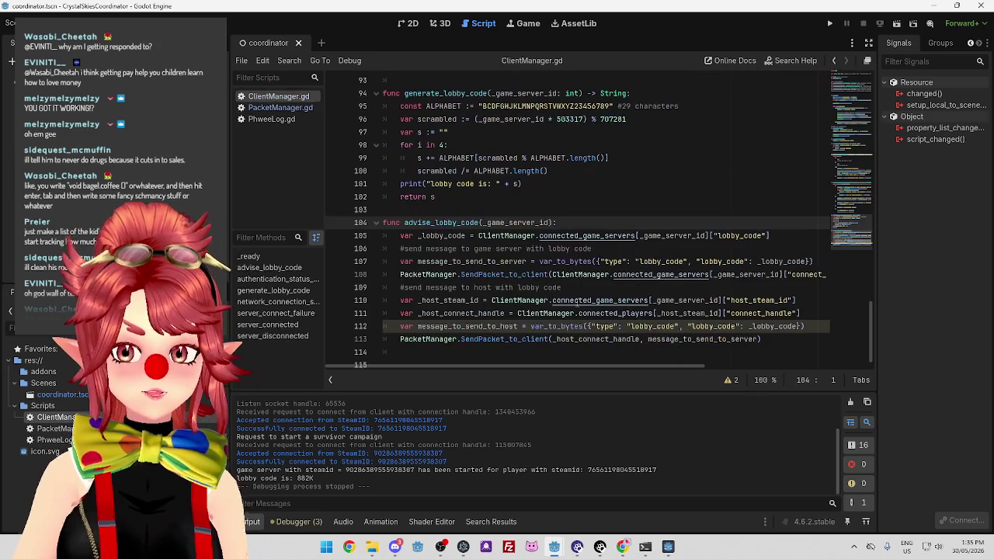
{"action": "scroll", "coordinate": [570, 251], "scroll_direction": "down", "scroll_amount": 1}
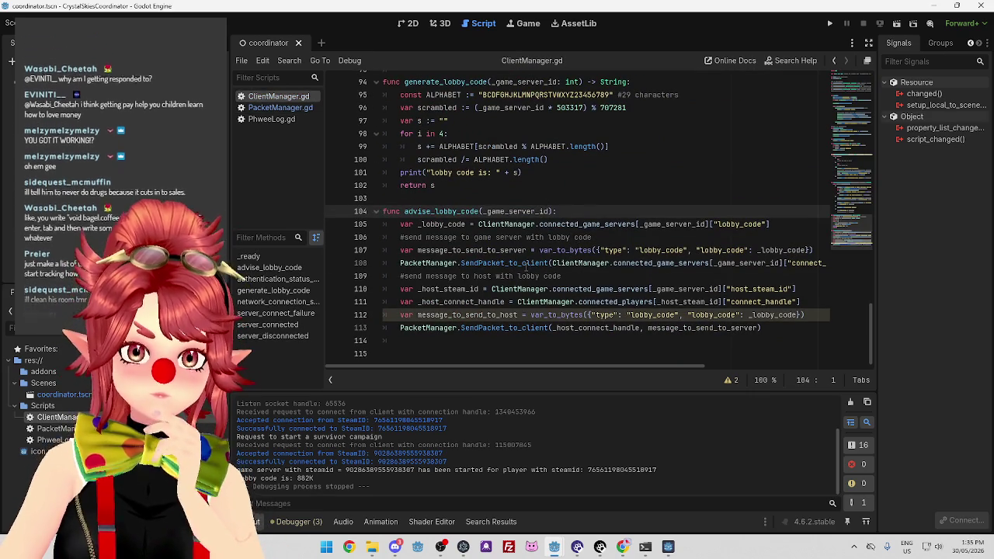
{"action": "left_click", "coordinate": [525, 263]}
{"action": "left_click_drag", "start_coordinate": [621, 264], "coordinate": [705, 264]}
{"action": "mouse_move", "coordinate": [666, 367]}
{"action": "left_mouse_down"}
{"action": "mouse_move", "coordinate": [800, 347]}
{"action": "mouse_move", "coordinate": [657, 330]}
{"action": "left_mouse_up"}
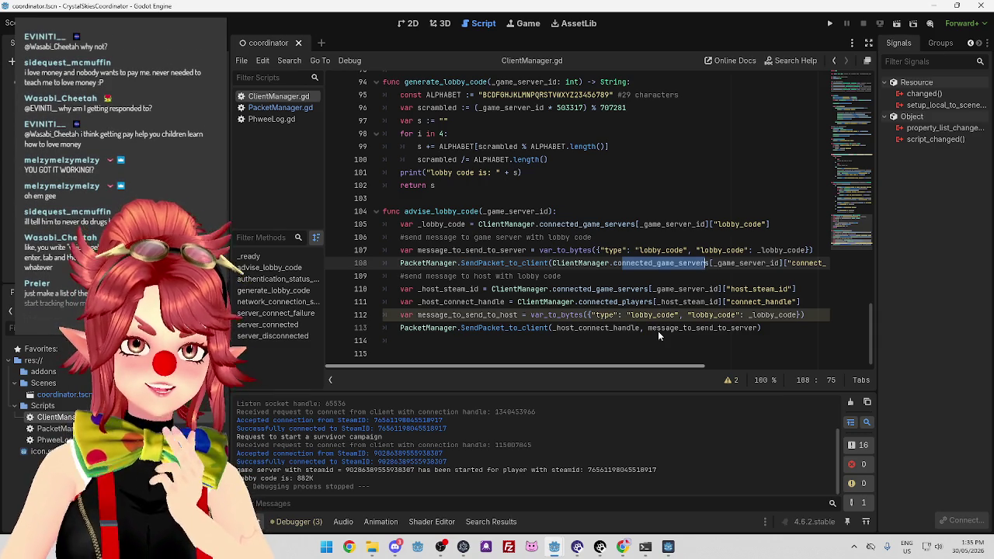
{"action": "mouse_move", "coordinate": [660, 331]}
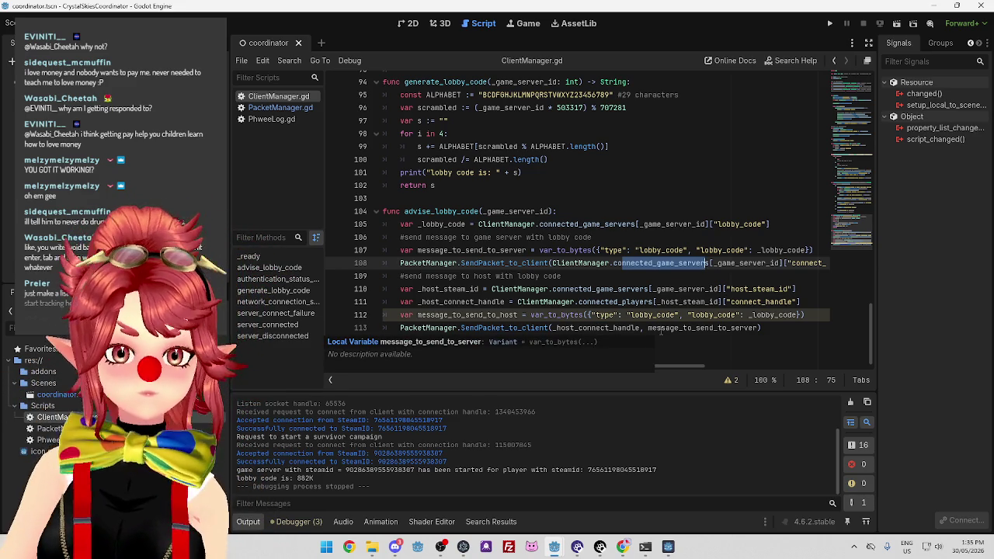
{"action": "left_click", "coordinate": [655, 344]}
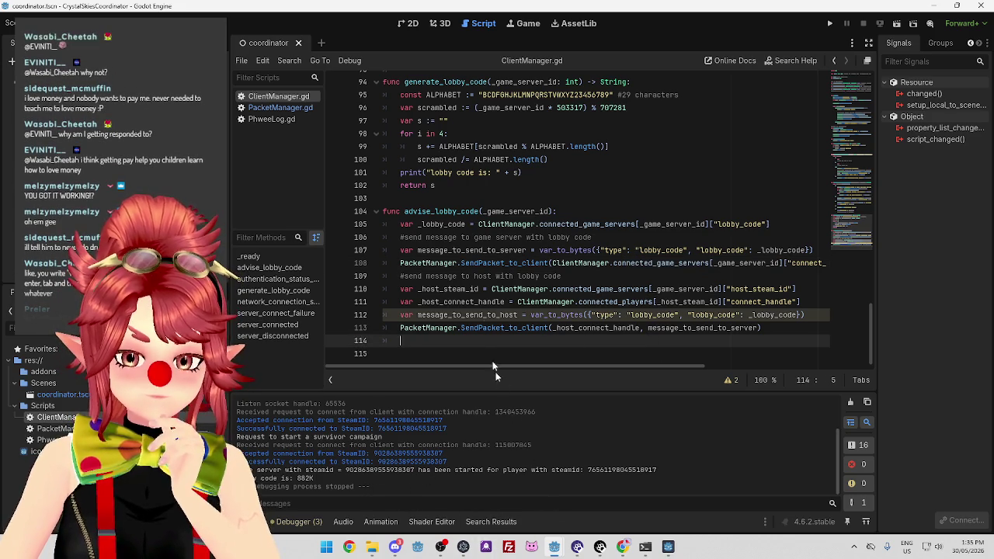
{"action": "left_click_drag", "start_coordinate": [507, 263], "coordinate": [547, 263]}
{"action": "mouse_move", "coordinate": [501, 327]}
{"action": "left_mouse_down"}
{"action": "mouse_move", "coordinate": [639, 330]}
{"action": "mouse_move", "coordinate": [636, 365]}
{"action": "mouse_move", "coordinate": [647, 365]}
{"action": "left_mouse_up"}
Compare PacketManager.gd against ClientManager.gd by switching between the two scripts.
{"action": "scroll", "coordinate": [540, 299], "scroll_direction": "up", "scroll_amount": 10}
{"action": "scroll", "coordinate": [539, 299], "scroll_direction": "up", "scroll_amount": 20}
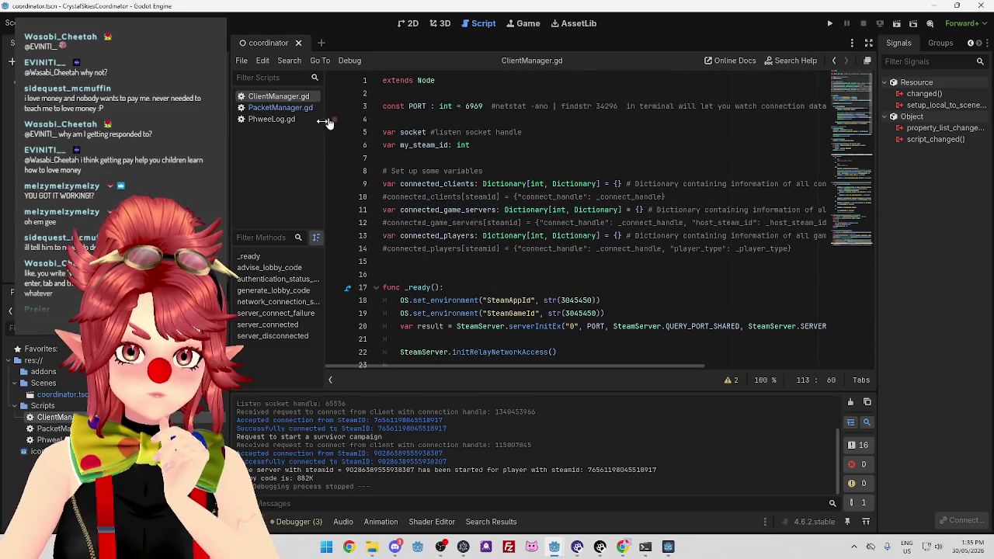
{"action": "left_click", "coordinate": [272, 107]}
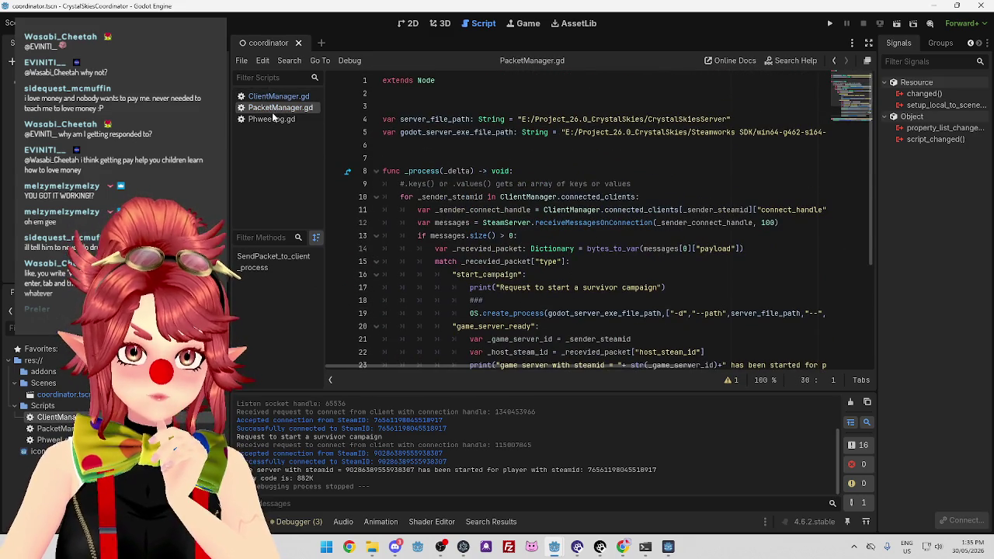
{"action": "left_click", "coordinate": [271, 96]}
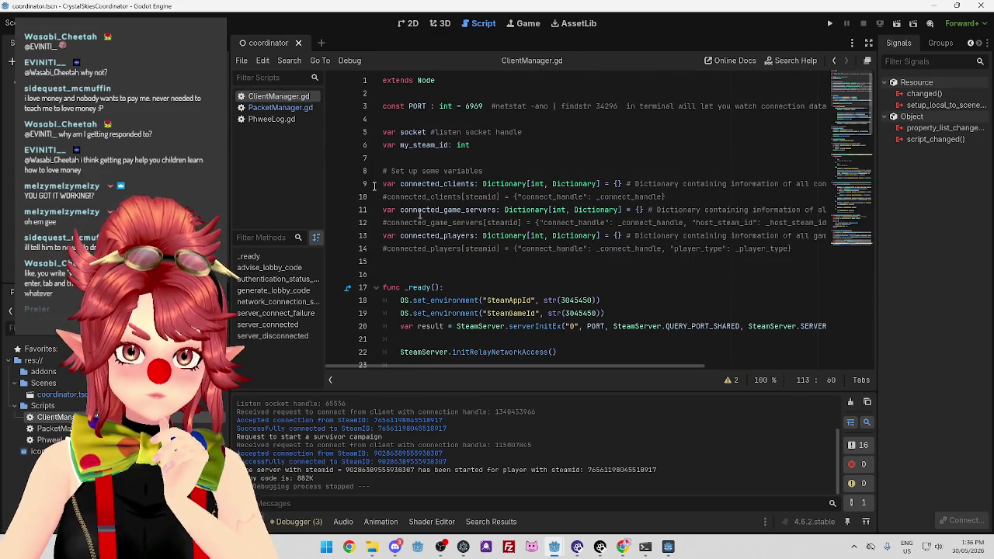
{"action": "scroll", "coordinate": [510, 305], "scroll_direction": "down", "scroll_amount": 6}
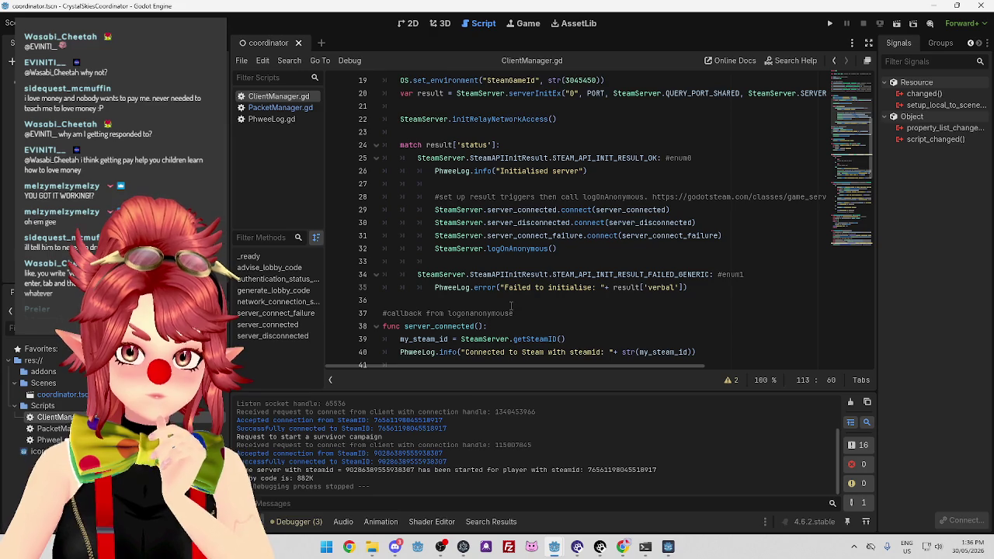
{"action": "left_click", "coordinate": [272, 107]}
{"action": "scroll", "coordinate": [668, 245], "scroll_direction": "down", "scroll_amount": 1}
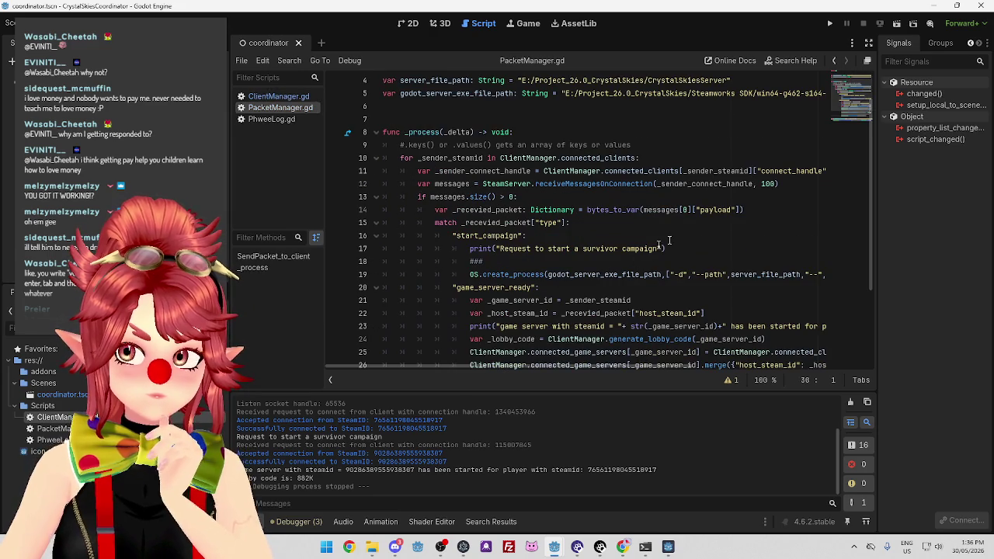
{"action": "scroll", "coordinate": [667, 244], "scroll_direction": "down", "scroll_amount": 3}
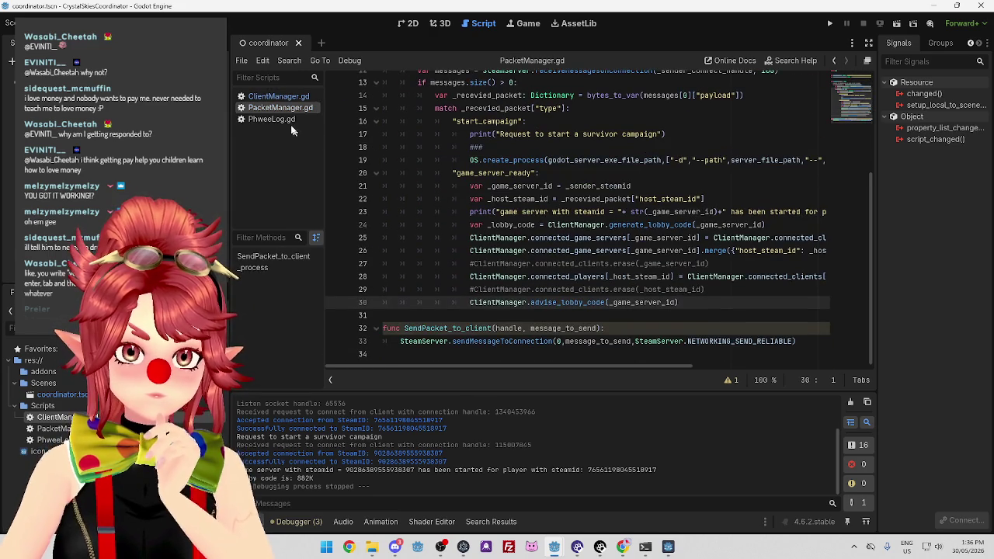
{"action": "left_click", "coordinate": [277, 96]}
{"action": "scroll", "coordinate": [330, 132], "scroll_direction": "down", "scroll_amount": 8}
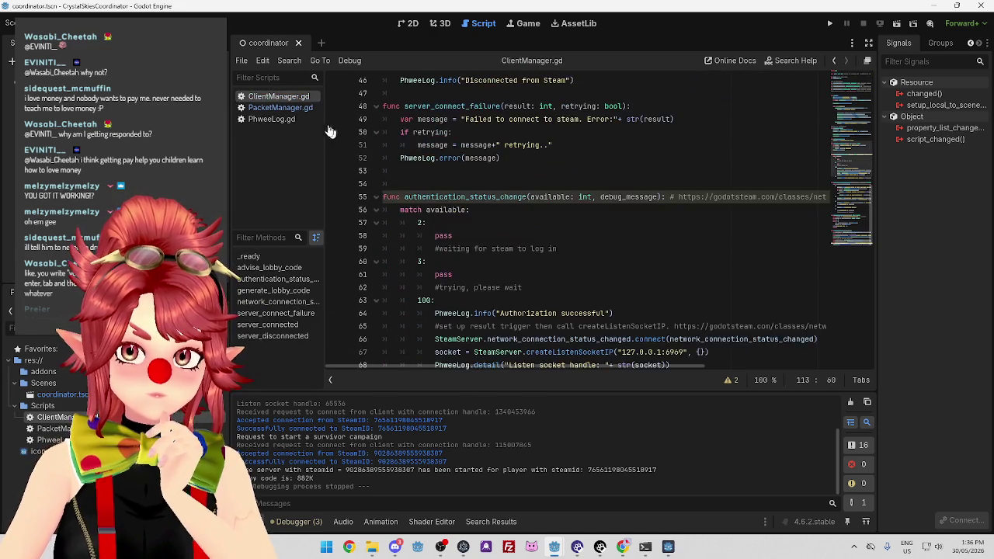
{"action": "left_click", "coordinate": [280, 107]}
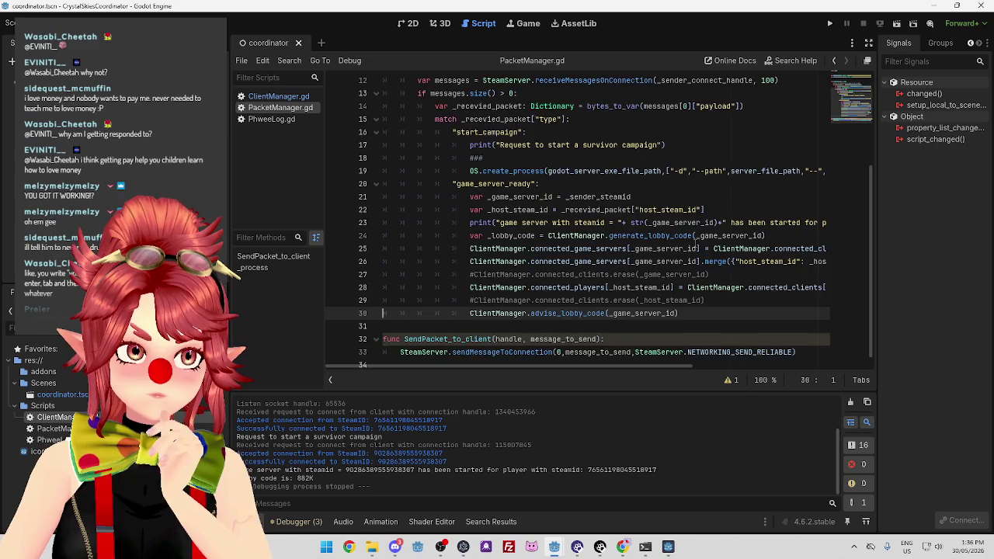
{"action": "scroll", "coordinate": [695, 248], "scroll_direction": "up", "scroll_amount": 3}
{"action": "scroll", "coordinate": [694, 248], "scroll_direction": "down", "scroll_amount": 3}
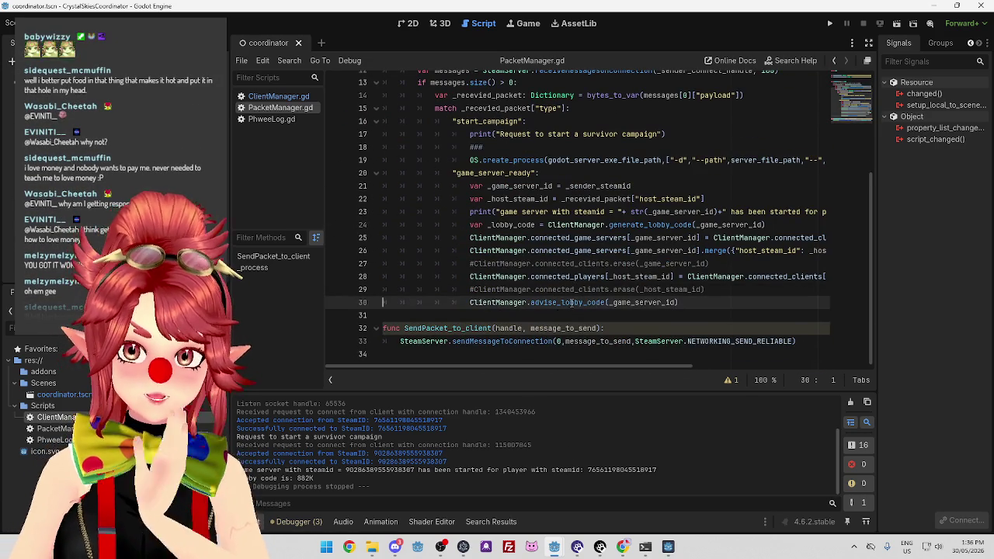
Jump back to the advise_lobby_code definition and inspect connected_players on line 111.
{"action": "left_click", "coordinate": [570, 302]}
{"action": "left_click", "coordinate": [570, 301], "text": "ctrl"}
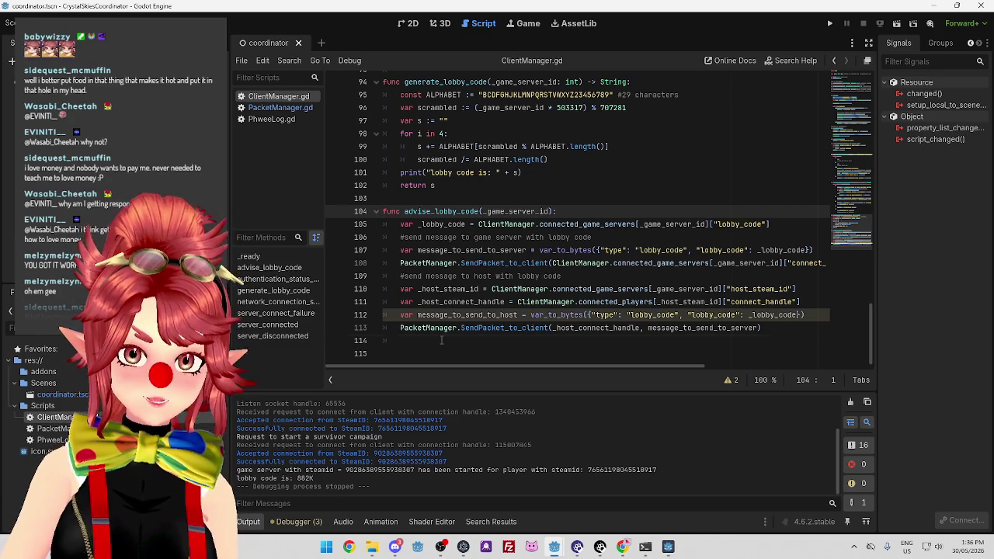
{"action": "left_click", "coordinate": [441, 340]}
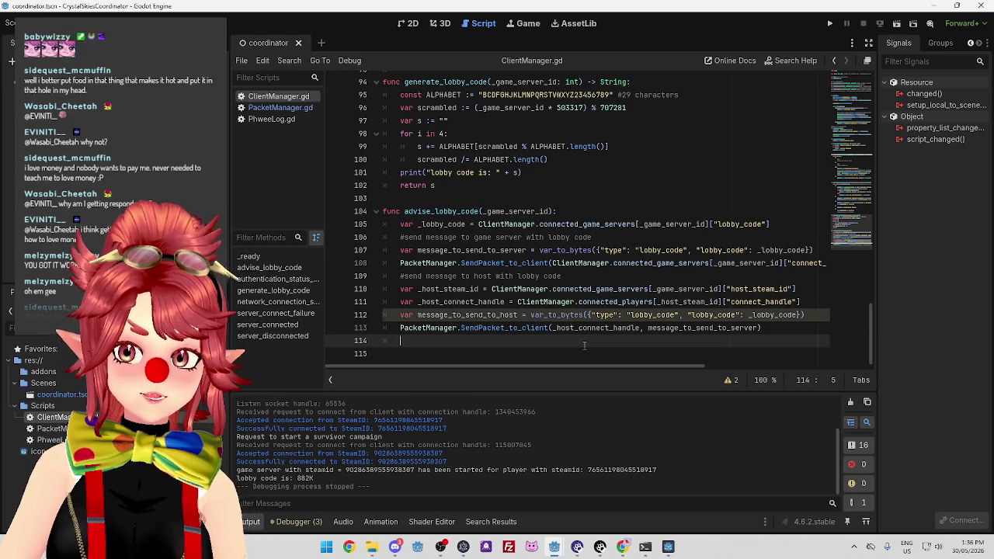
{"action": "left_click", "coordinate": [640, 302]}
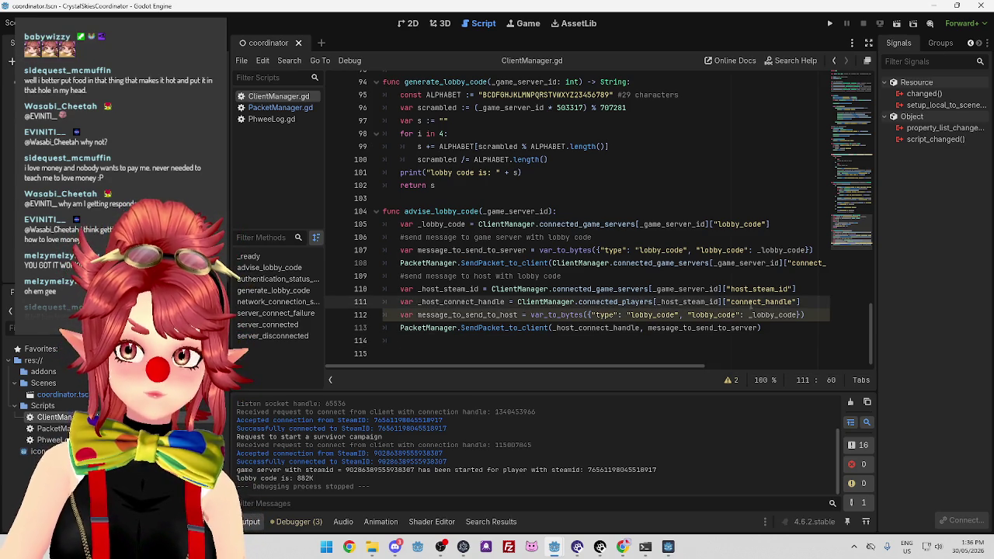
{"action": "left_click", "coordinate": [610, 302]}
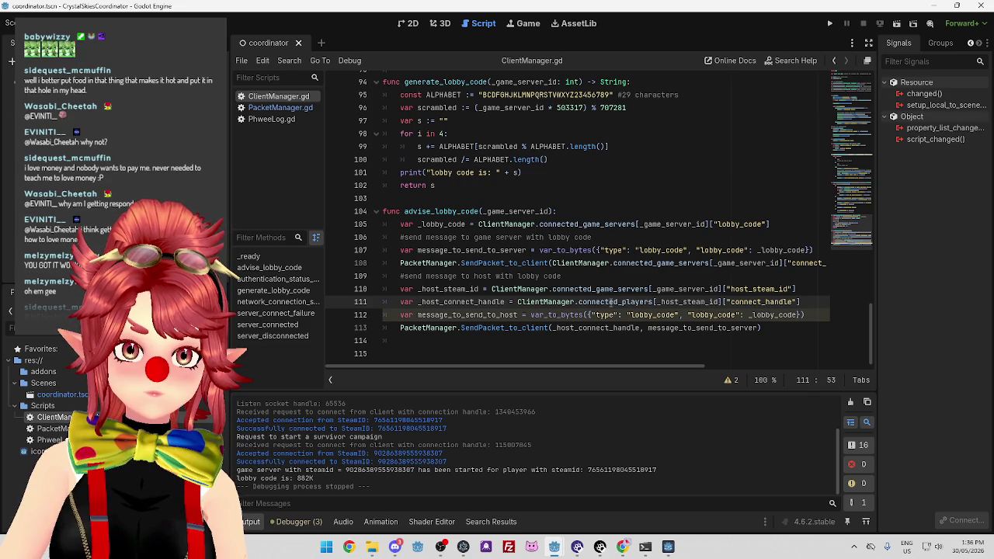
Check the Manager. assignment on PacketManager.gd line 28, then return to ClientManager's game-server message line.
{"action": "left_click", "coordinate": [274, 110]}
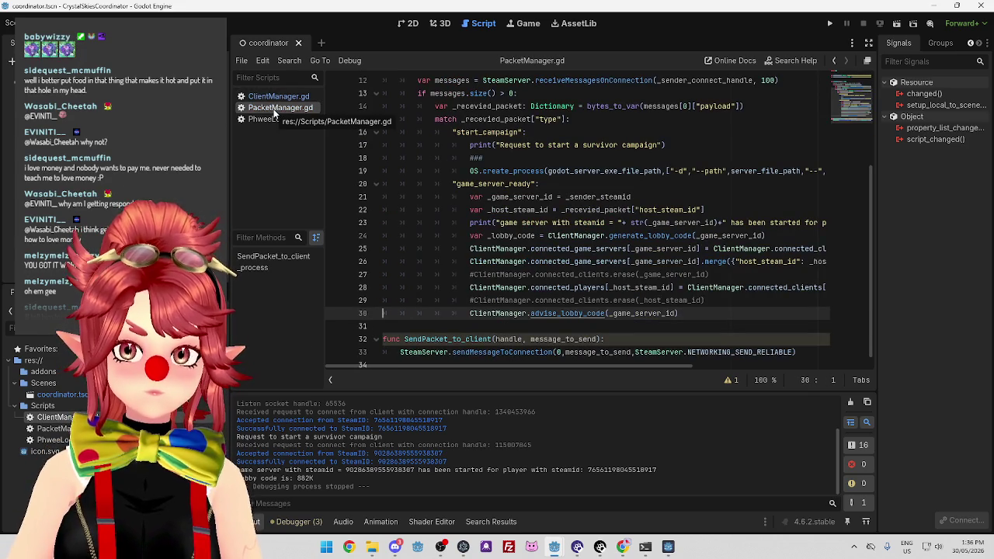
{"action": "scroll", "coordinate": [587, 324], "scroll_direction": "down", "scroll_amount": 1}
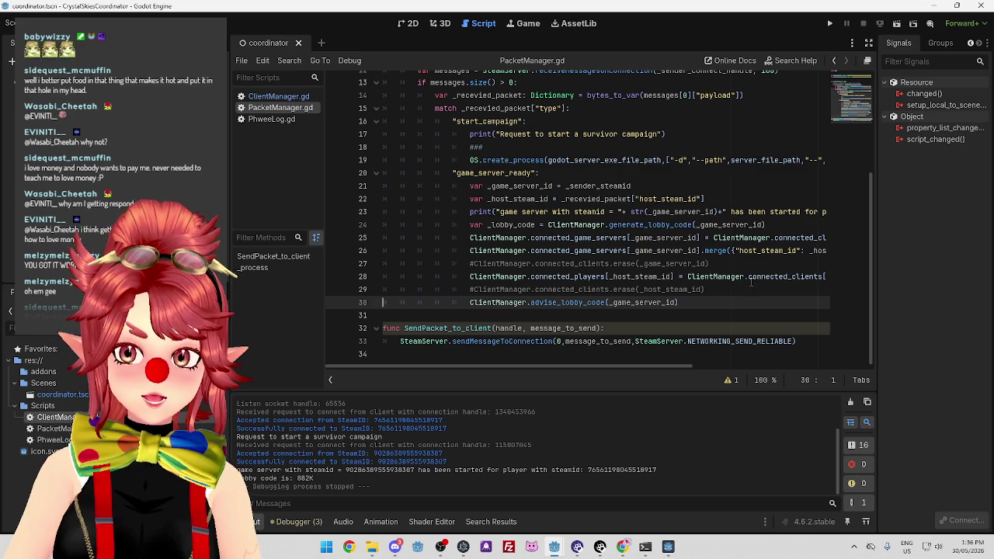
{"action": "left_click", "coordinate": [750, 277]}
{"action": "left_click_drag", "start_coordinate": [750, 278], "coordinate": [709, 280]}
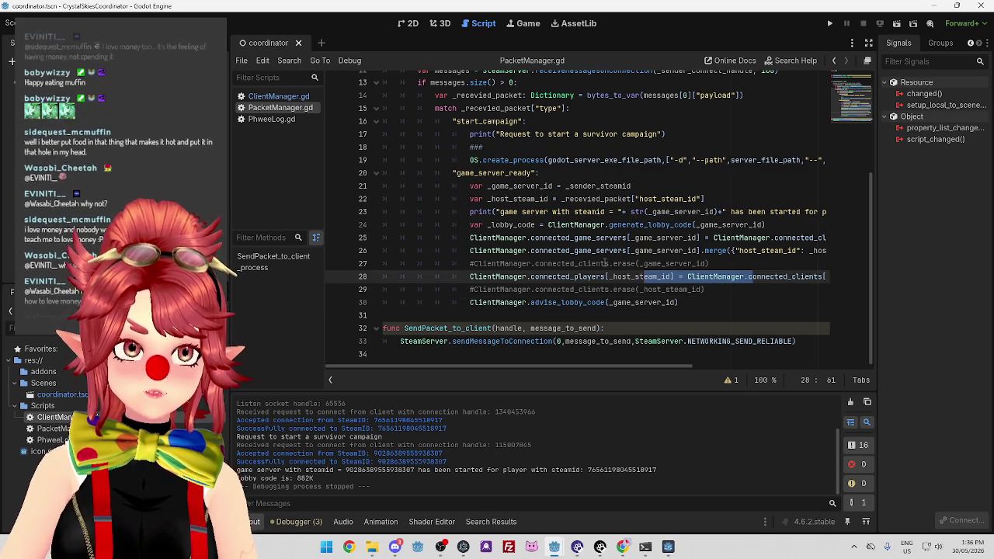
{"action": "left_click", "coordinate": [278, 96]}
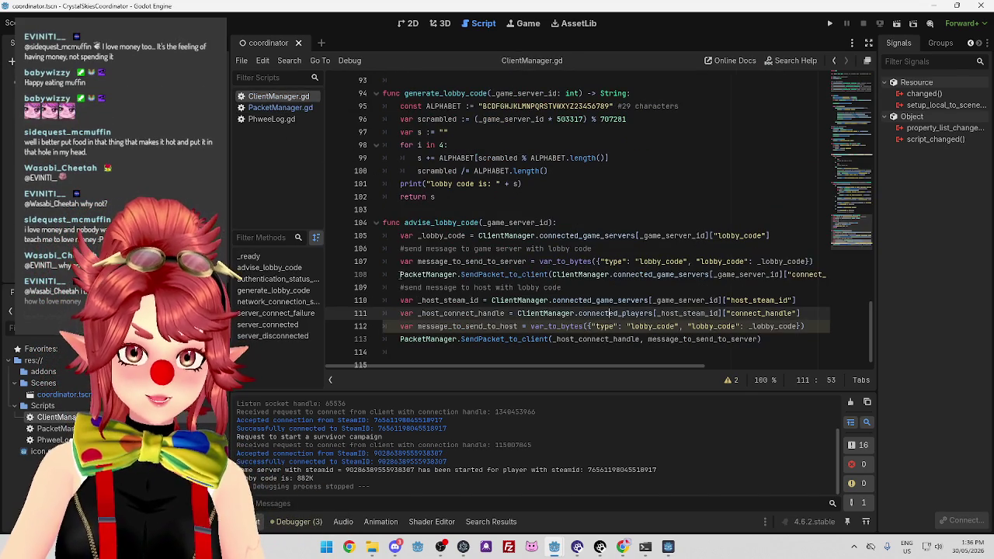
{"action": "left_click", "coordinate": [399, 274]}
Add a debug print line reading "send message to game server with connect handle: ".
{"action": "key", "text": "Return"}
{"action": "key", "text": "Up"}
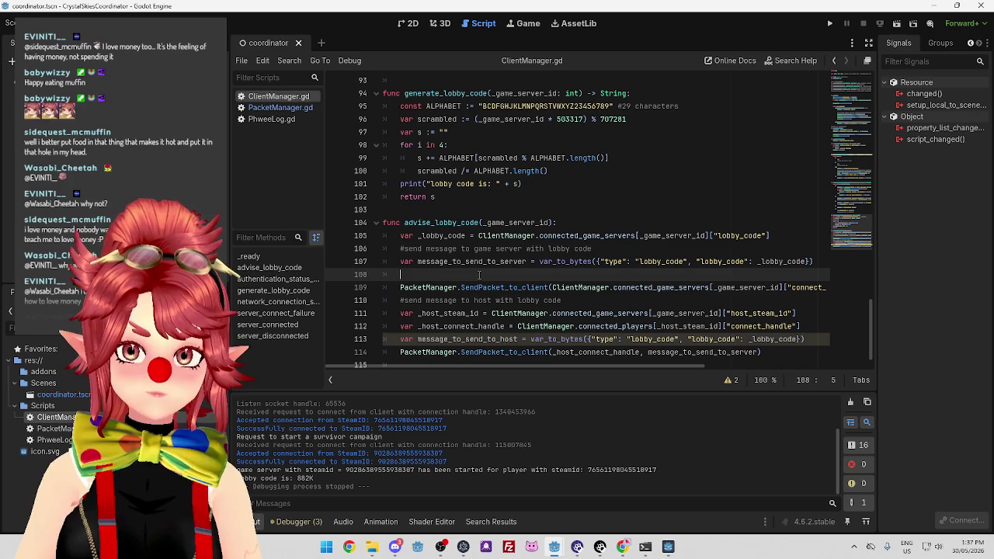
{"action": "type", "text": "print(\"send message to"}
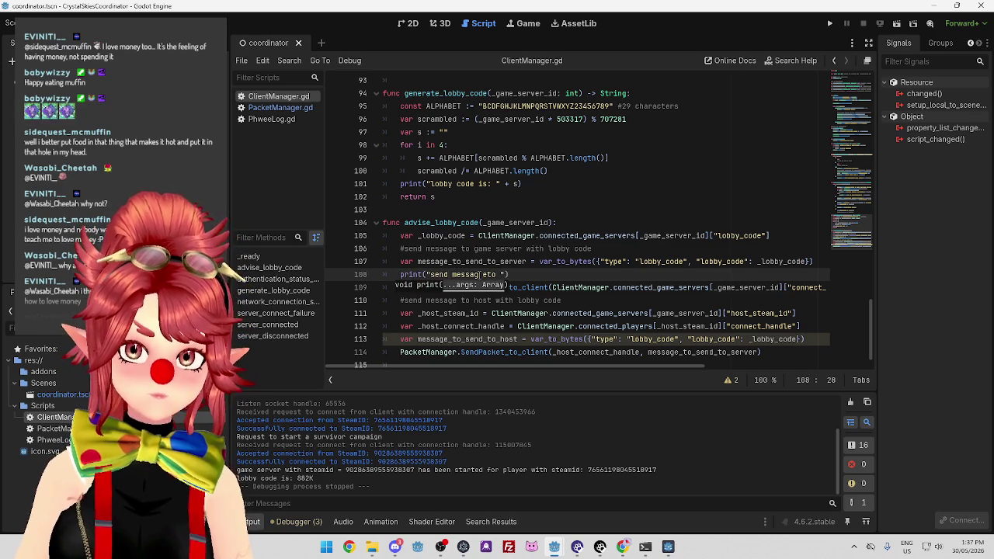
{"action": "type", "text": "to game"}
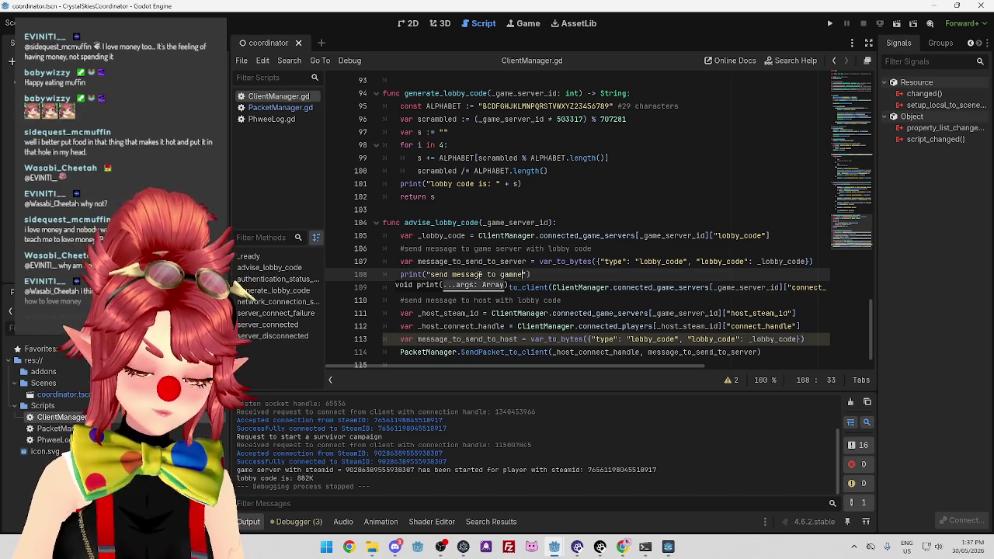
{"action": "type", "text": " server with connect handle:"}
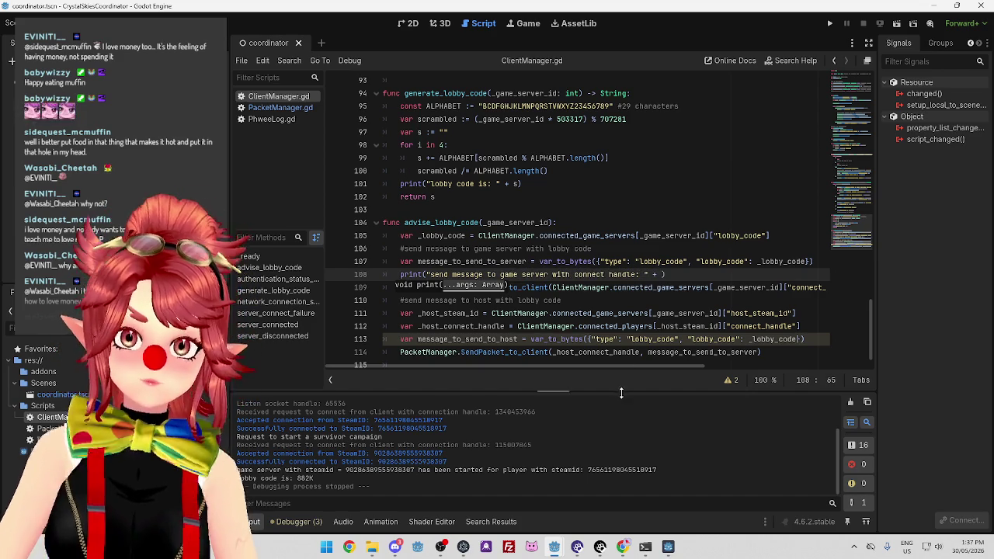
{"action": "left_click_drag", "start_coordinate": [644, 367], "coordinate": [703, 367]}
{"action": "scroll", "coordinate": [585, 348], "scroll_direction": "left", "scroll_amount": 5}
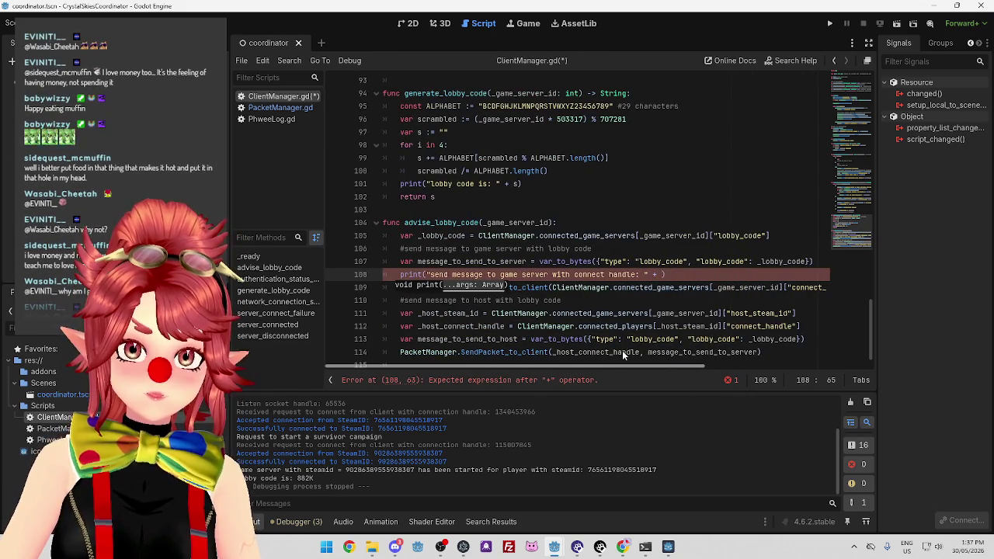
{"action": "scroll", "coordinate": [662, 354], "scroll_direction": "right", "scroll_amount": 2}
{"action": "scroll", "coordinate": [726, 355], "scroll_direction": "right", "scroll_amount": 5}
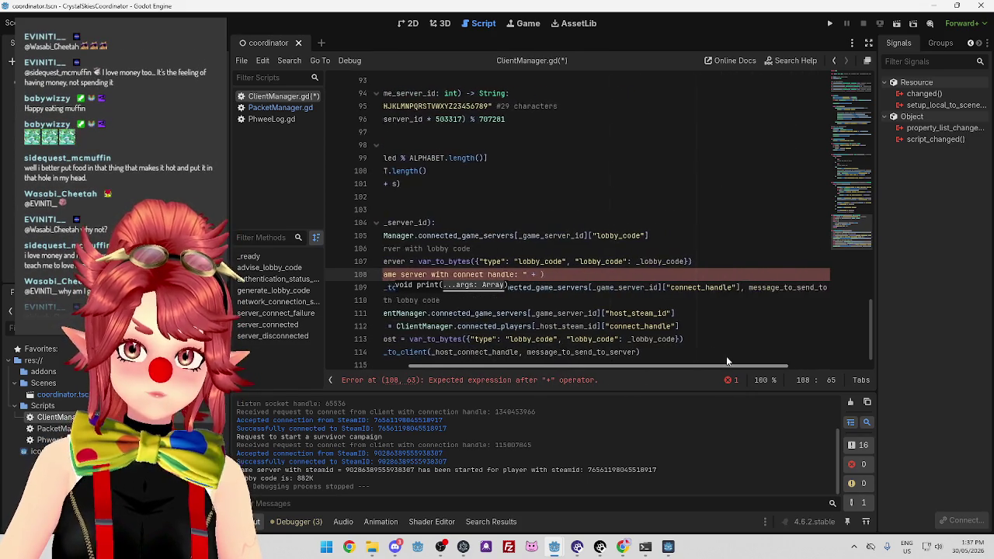
{"action": "scroll", "coordinate": [783, 354], "scroll_direction": "left", "scroll_amount": 4}
Create var _game_server_connect_handle holding the connect-handle lookup from the send call.
{"action": "left_click_drag", "start_coordinate": [802, 289], "coordinate": [491, 288]}
{"action": "key", "text": "ctrl+c"}
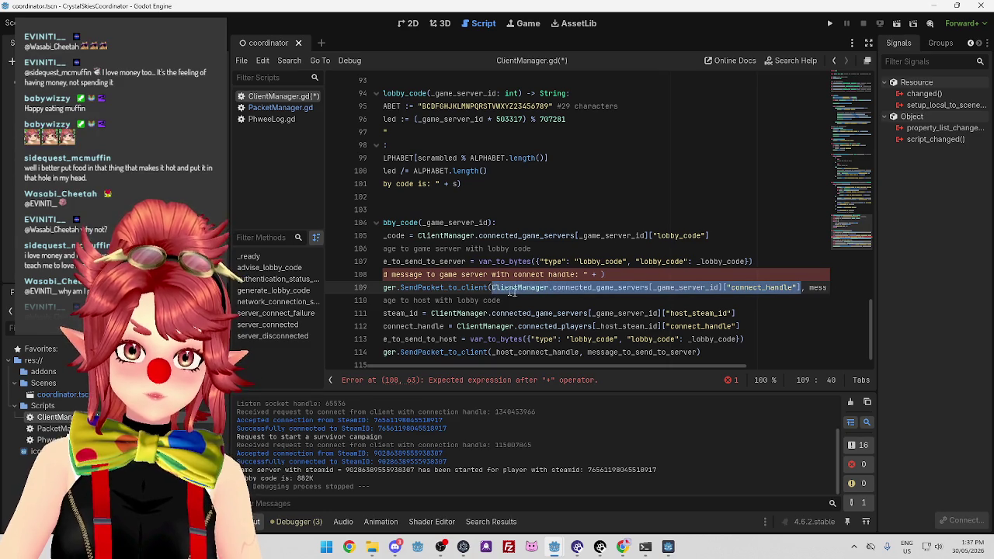
{"action": "scroll", "coordinate": [529, 366], "scroll_direction": "left", "scroll_amount": 4}
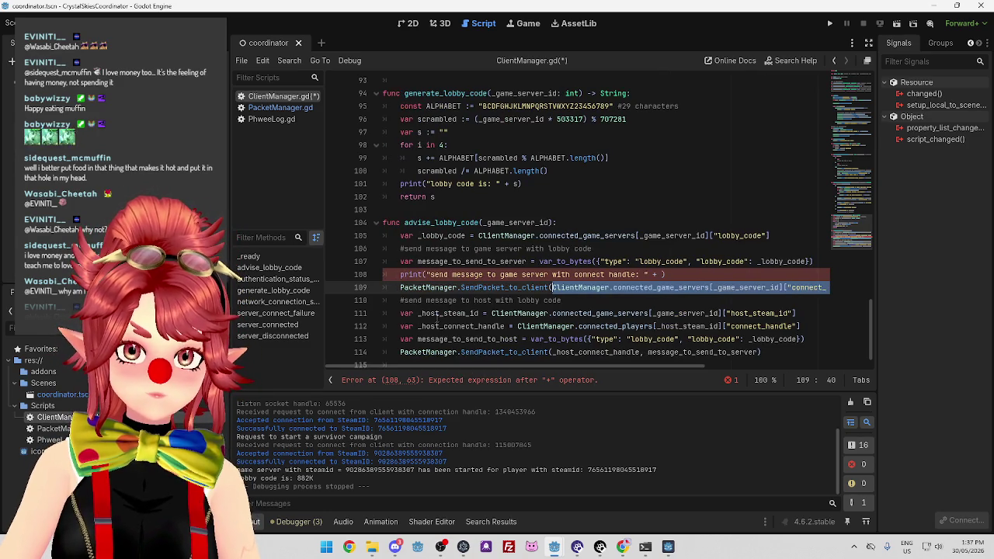
{"action": "left_click", "coordinate": [401, 262]}
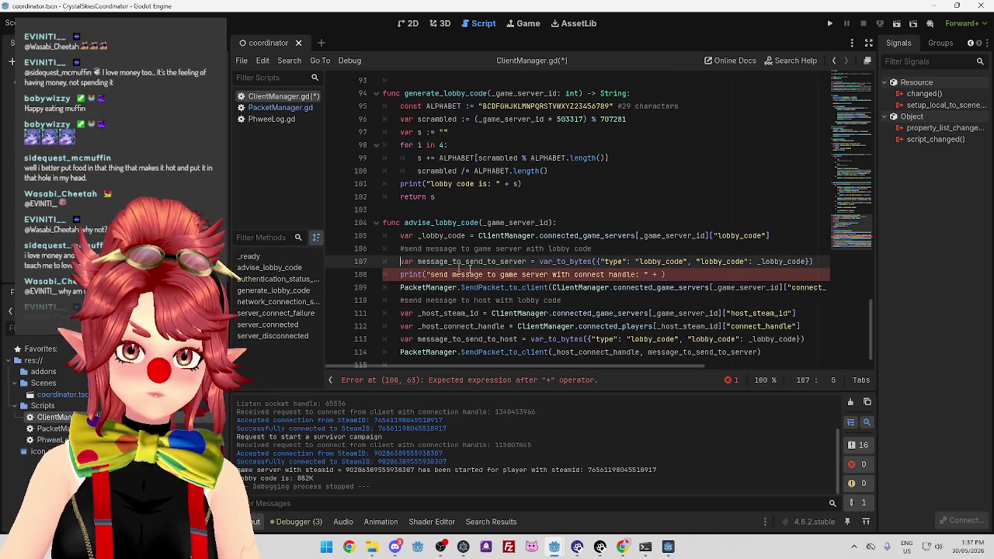
{"action": "key", "text": "Return"}
{"action": "key", "text": "Up"}
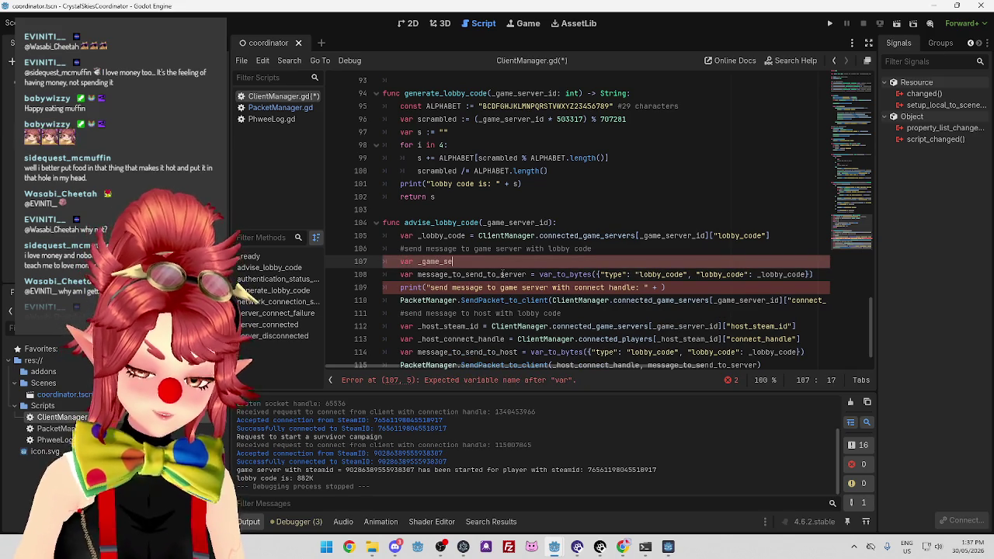
{"action": "type", "text": "rver_connect_handle ="}
{"action": "key", "text": "ctrl+v"}
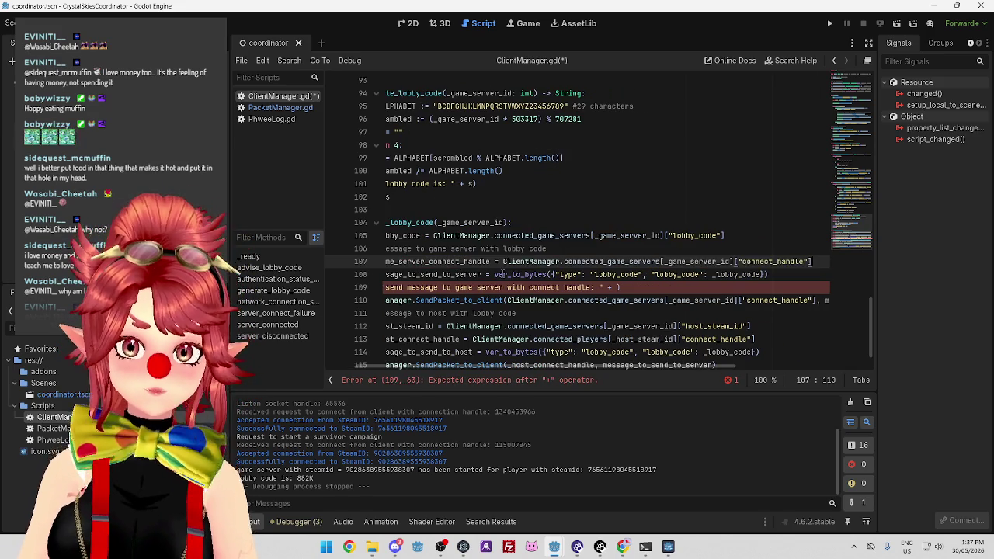
Replace the inline lookup in the SendPacket_to_client call with _game_server_connect_handle.
{"action": "mouse_move", "coordinate": [491, 261]}
{"action": "left_mouse_down"}
{"action": "mouse_move", "coordinate": [384, 262]}
{"action": "mouse_move", "coordinate": [418, 262]}
{"action": "left_mouse_up"}
{"action": "key", "text": "ctrl+c"}
{"action": "mouse_move", "coordinate": [676, 366]}
{"action": "left_mouse_down"}
{"action": "mouse_move", "coordinate": [772, 366]}
{"action": "mouse_move", "coordinate": [656, 361]}
{"action": "mouse_move", "coordinate": [761, 365]}
{"action": "mouse_move", "coordinate": [731, 363]}
{"action": "left_mouse_up"}
{"action": "left_click_drag", "start_coordinate": [761, 301], "coordinate": [456, 300]}
{"action": "key", "text": "ctrl+v"}
{"action": "left_click", "coordinate": [562, 276]}
Append str(_game_server_connect_handle) to the debug print and save ClientManager.gd.
{"action": "left_click_drag", "start_coordinate": [683, 366], "coordinate": [621, 366]}
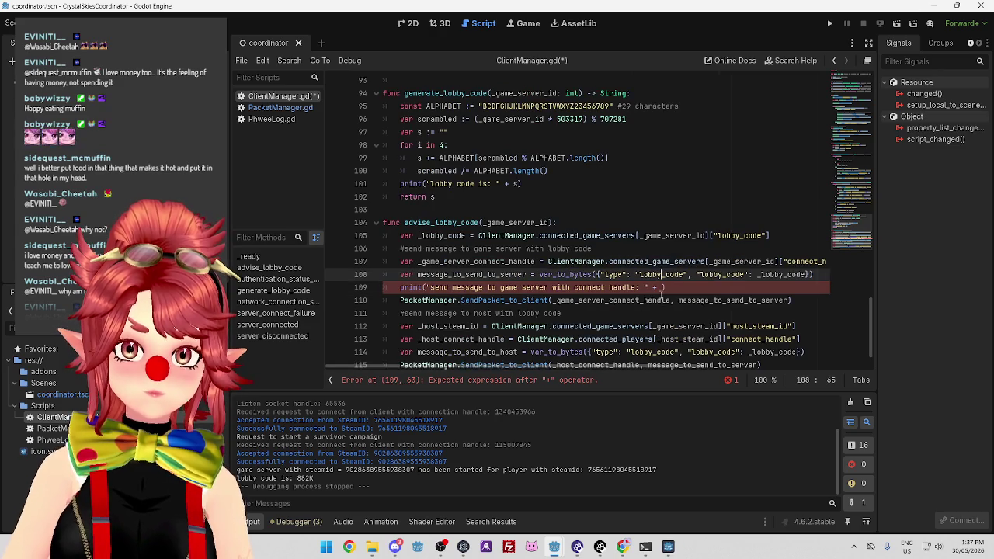
{"action": "left_click", "coordinate": [664, 287]}
{"action": "key", "text": "ctrl+v"}
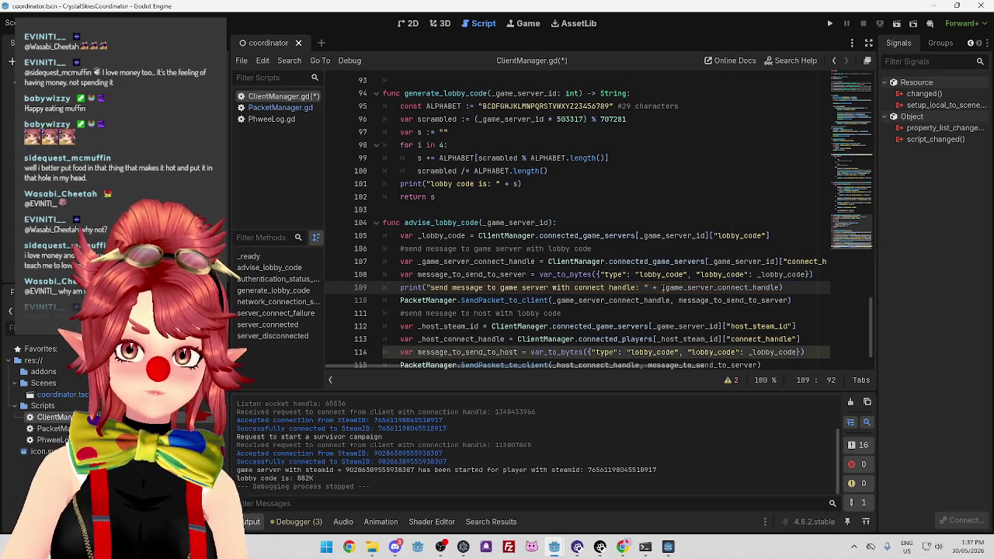
{"action": "type", "text": "str("}
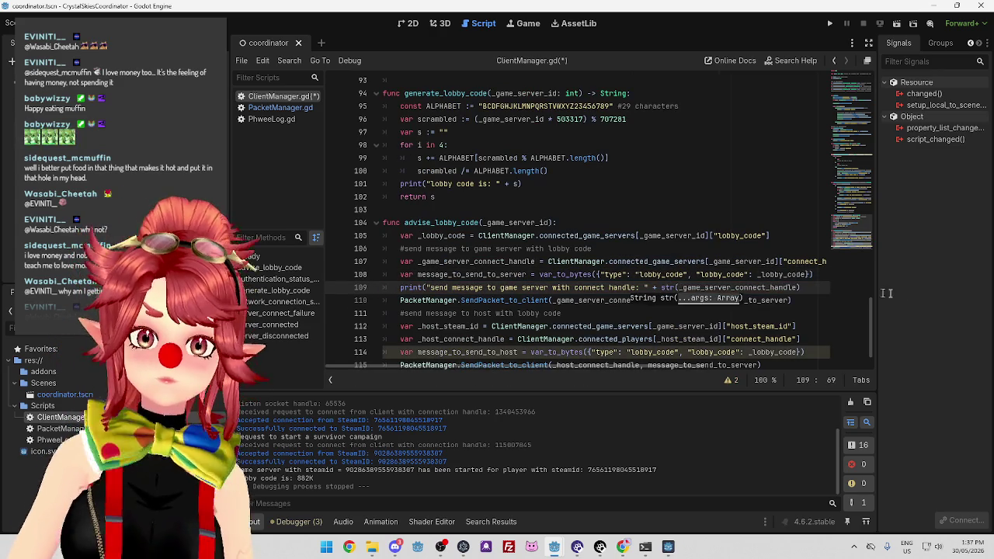
{"action": "left_click", "coordinate": [812, 292]}
{"action": "type", "text": ")"}
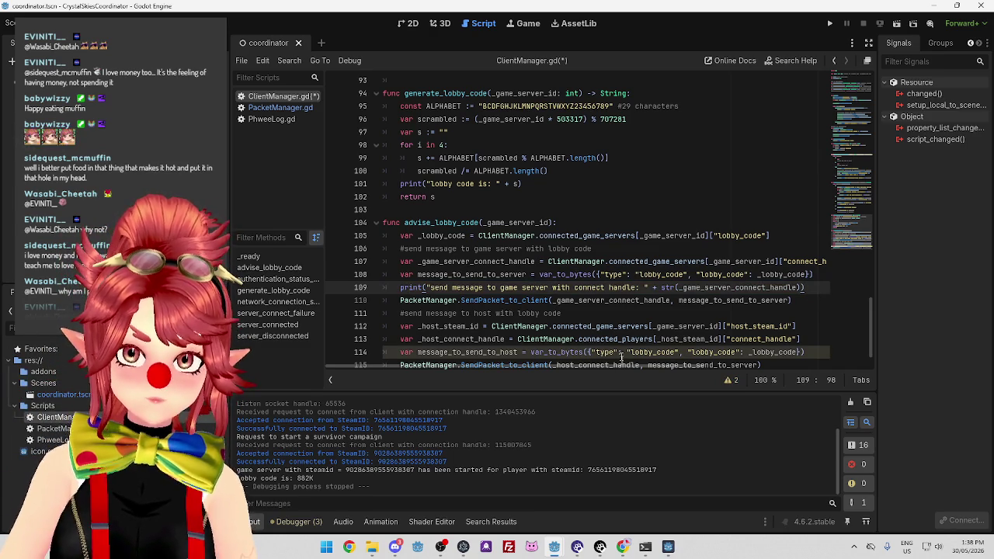
{"action": "scroll", "coordinate": [604, 351], "scroll_direction": "down", "scroll_amount": 1}
{"action": "scroll", "coordinate": [637, 273], "scroll_direction": "up", "scroll_amount": 1}
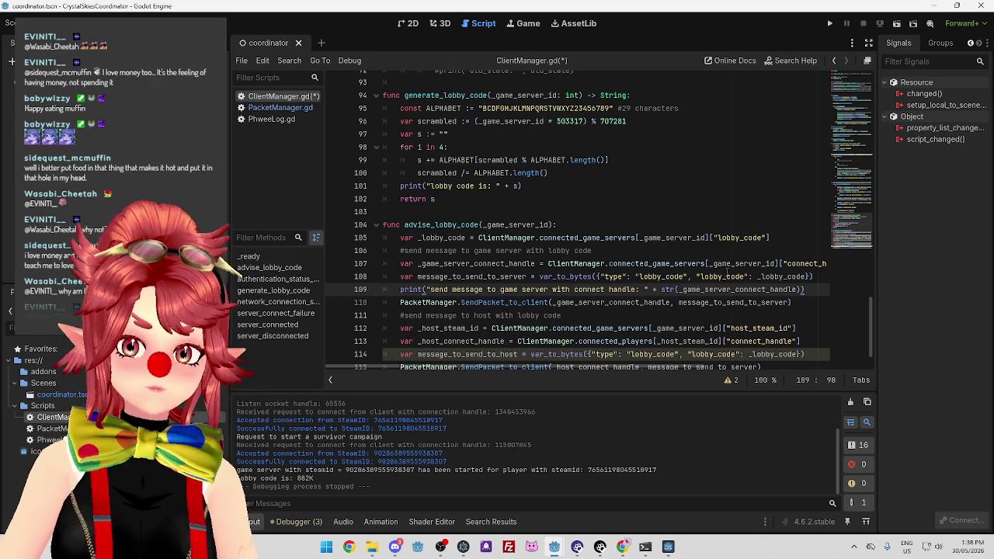
{"action": "key", "text": "ctrl+s"}
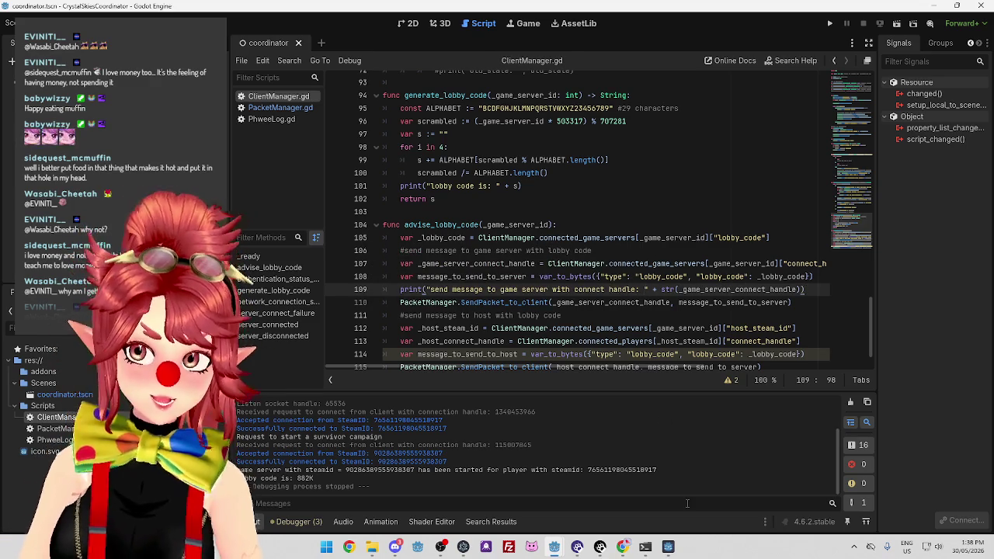
In the server project, review the received-from-coordinator debug print in PacketManager.gd.
{"action": "mouse_move", "coordinate": [558, 548]}
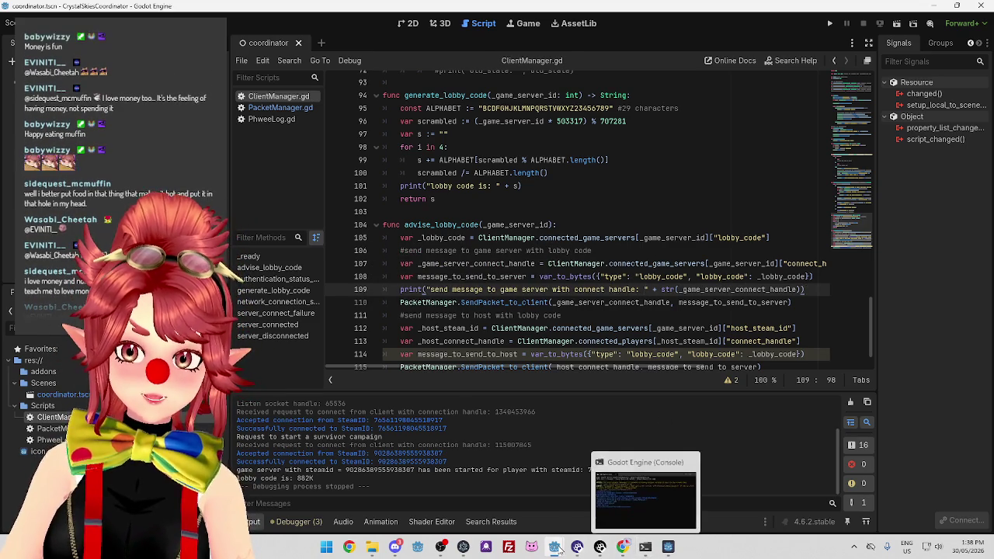
{"action": "left_click", "coordinate": [590, 501]}
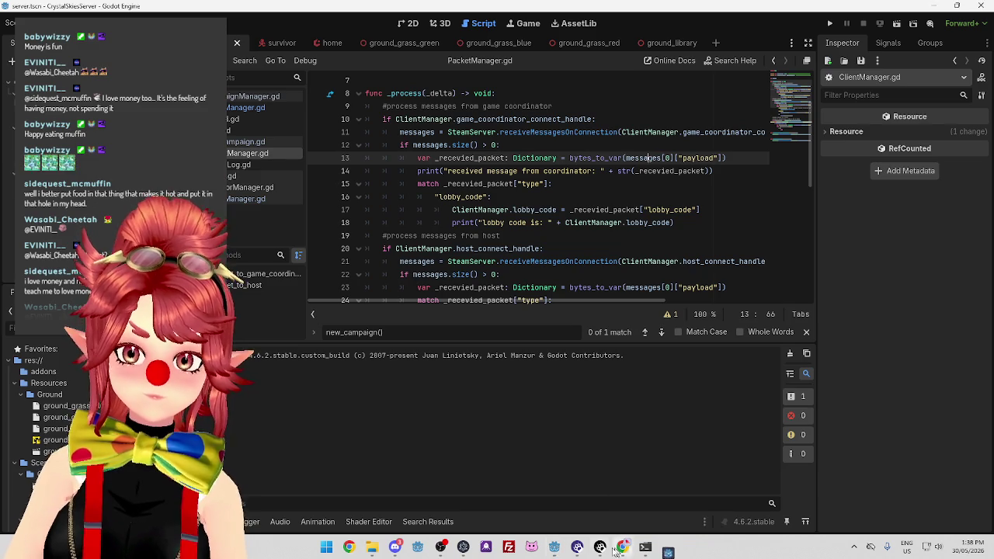
{"action": "mouse_move", "coordinate": [577, 547]}
{"action": "mouse_move", "coordinate": [751, 466]}
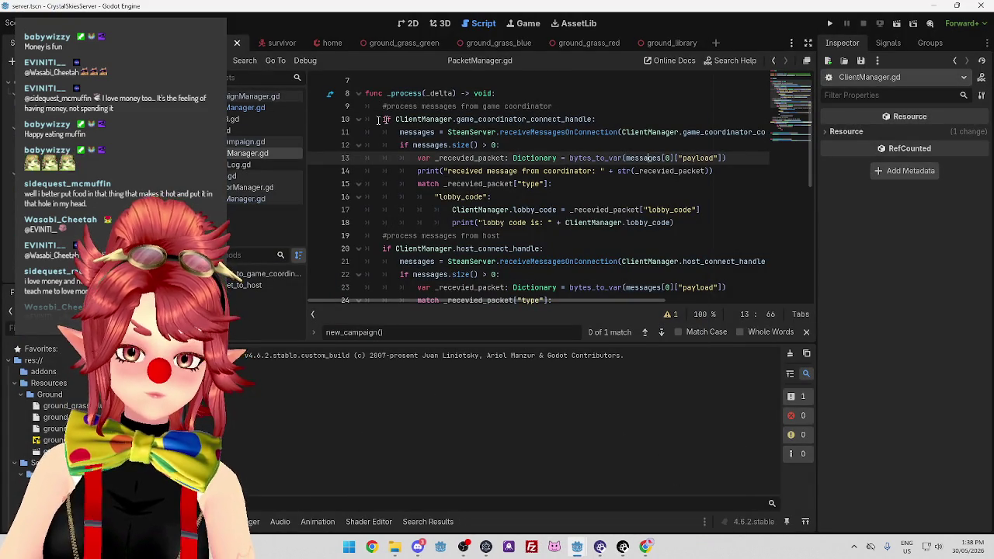
{"action": "left_click", "coordinate": [593, 171]}
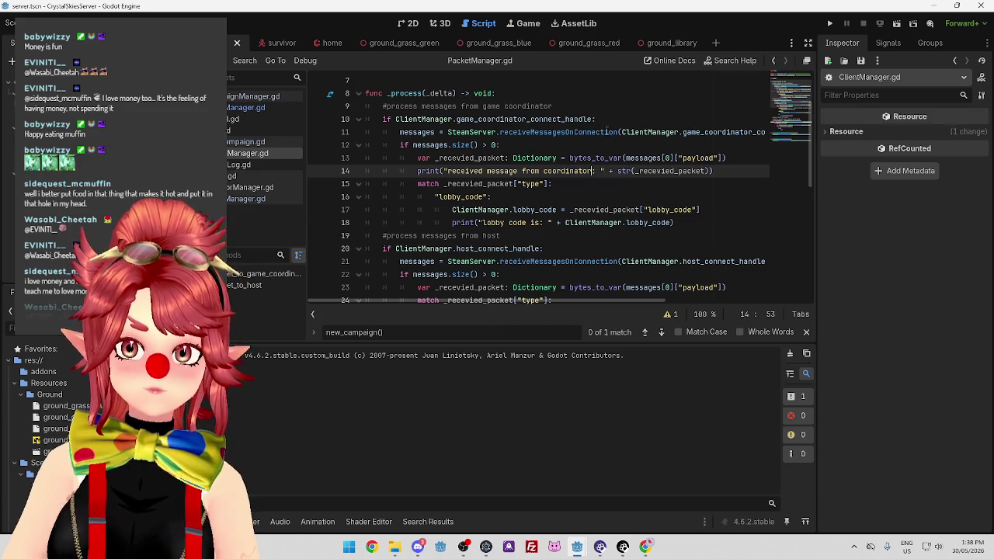
{"action": "left_click", "coordinate": [536, 118]}
{"action": "left_click", "coordinate": [543, 171]}
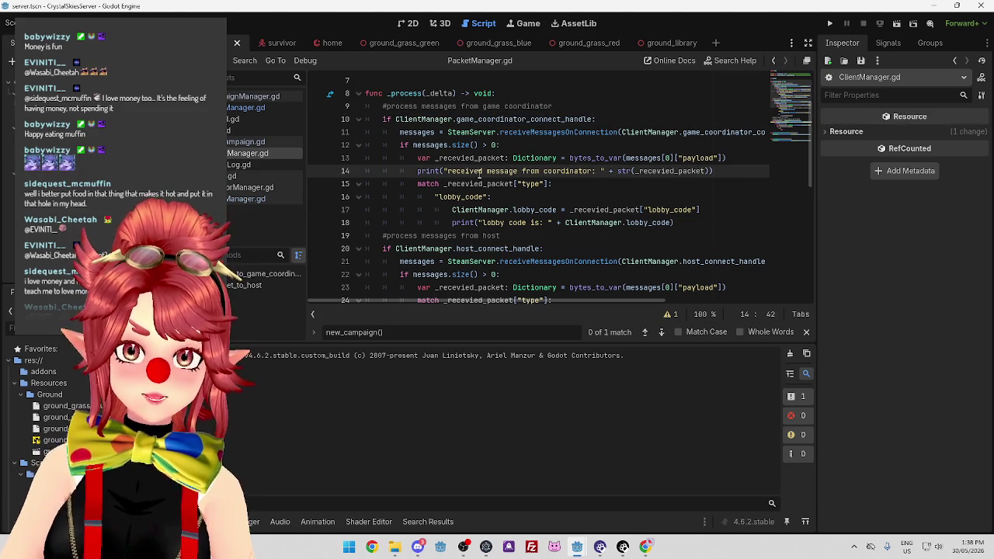
{"action": "left_click", "coordinate": [584, 186]}
{"action": "left_click_drag", "start_coordinate": [446, 171], "coordinate": [598, 172]}
{"action": "left_click", "coordinate": [634, 185]}
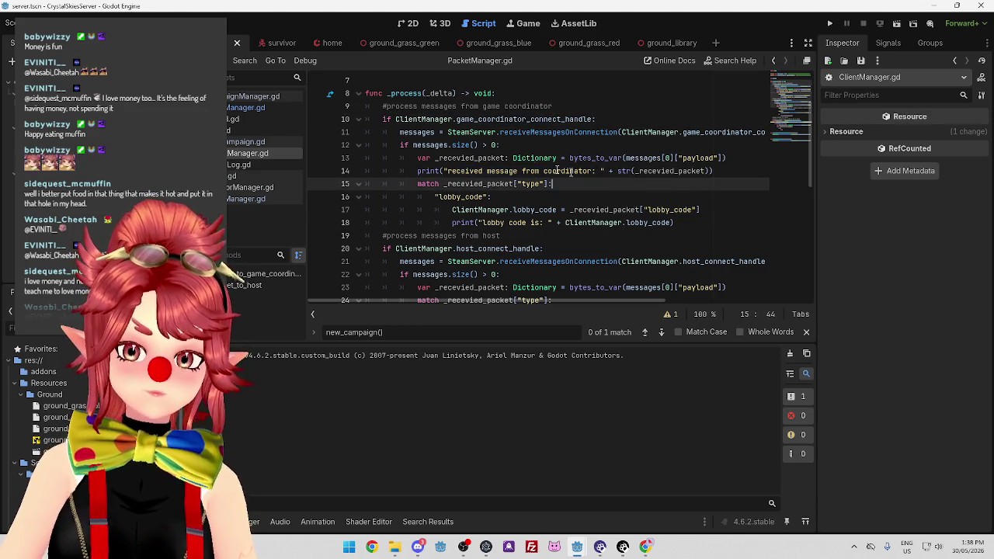
{"action": "scroll", "coordinate": [559, 172], "scroll_direction": "up", "scroll_amount": 1}
{"action": "scroll", "coordinate": [492, 188], "scroll_direction": "up", "scroll_amount": 1}
{"action": "scroll", "coordinate": [492, 188], "scroll_direction": "down", "scroll_amount": 1}
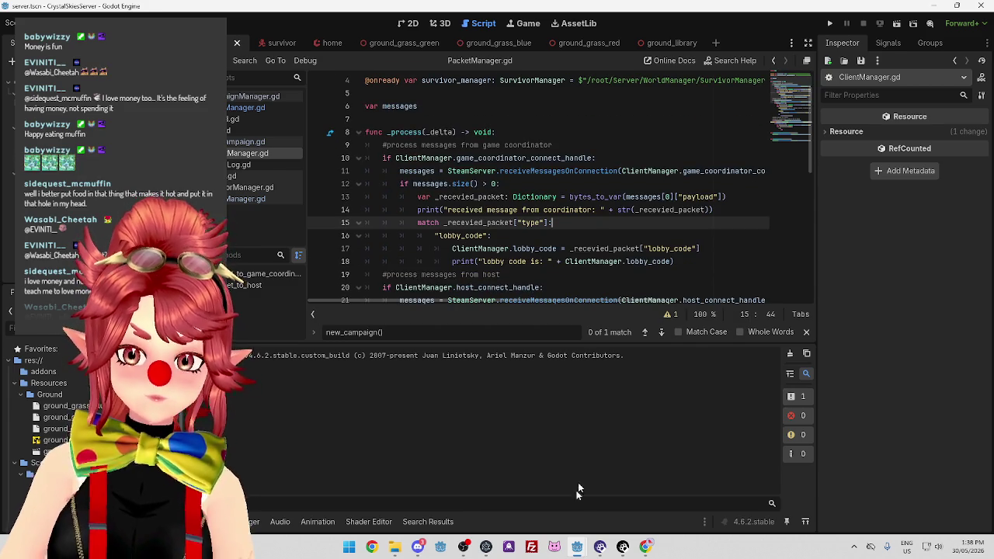
Run the coordinator project with F5, then run the game client project.
{"action": "mouse_move", "coordinate": [579, 551]}
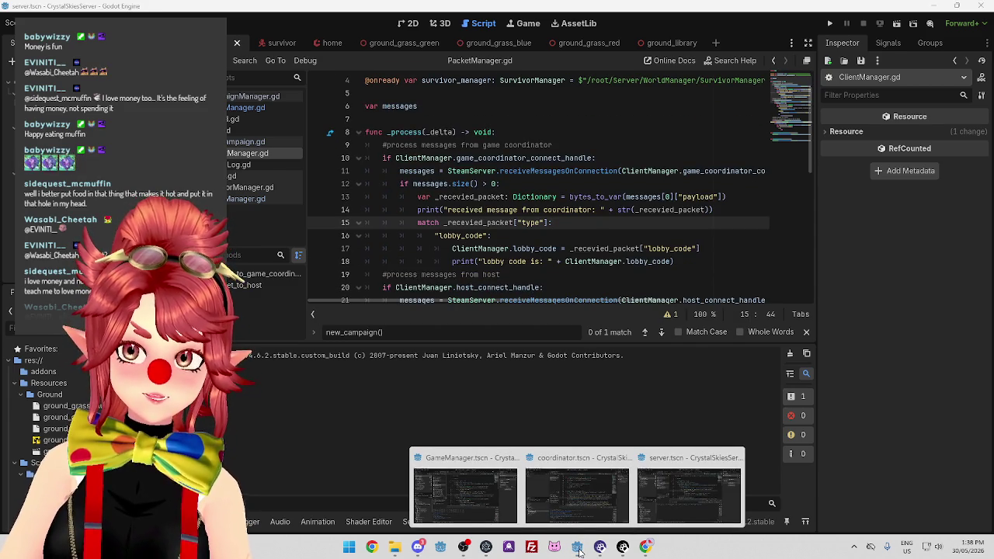
{"action": "left_click", "coordinate": [577, 489]}
{"action": "key", "text": "F5"}
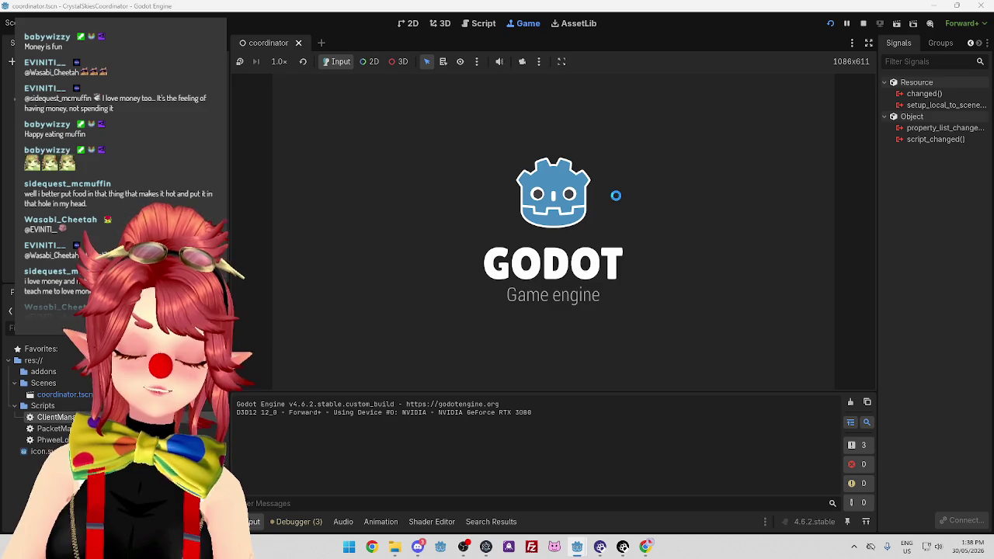
{"action": "mouse_move", "coordinate": [577, 546]}
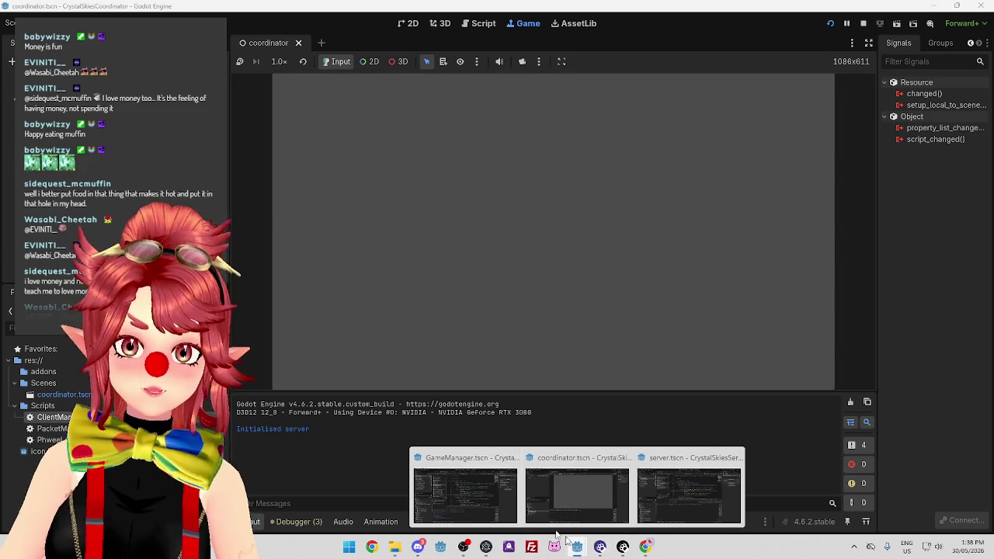
{"action": "left_click", "coordinate": [466, 495]}
{"action": "left_click", "coordinate": [829, 24]}
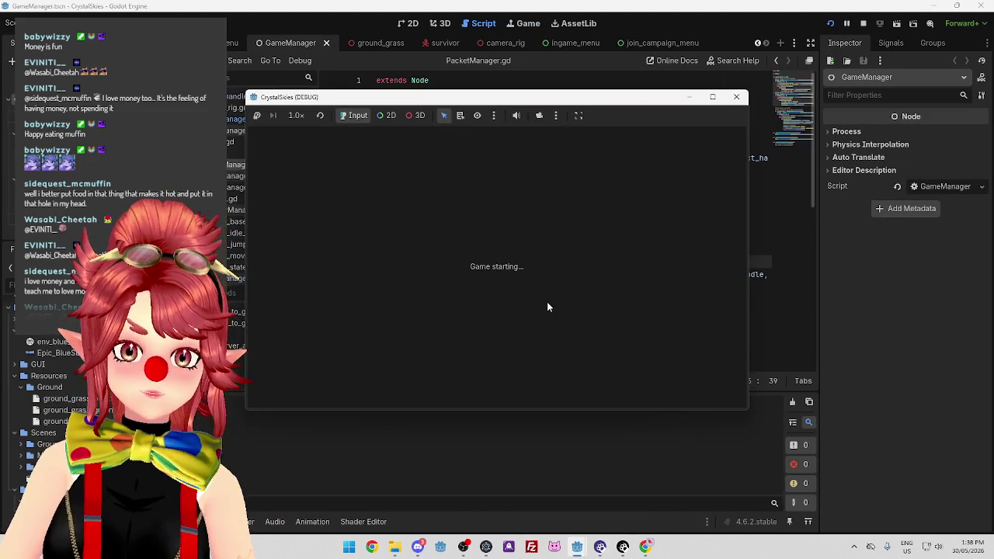